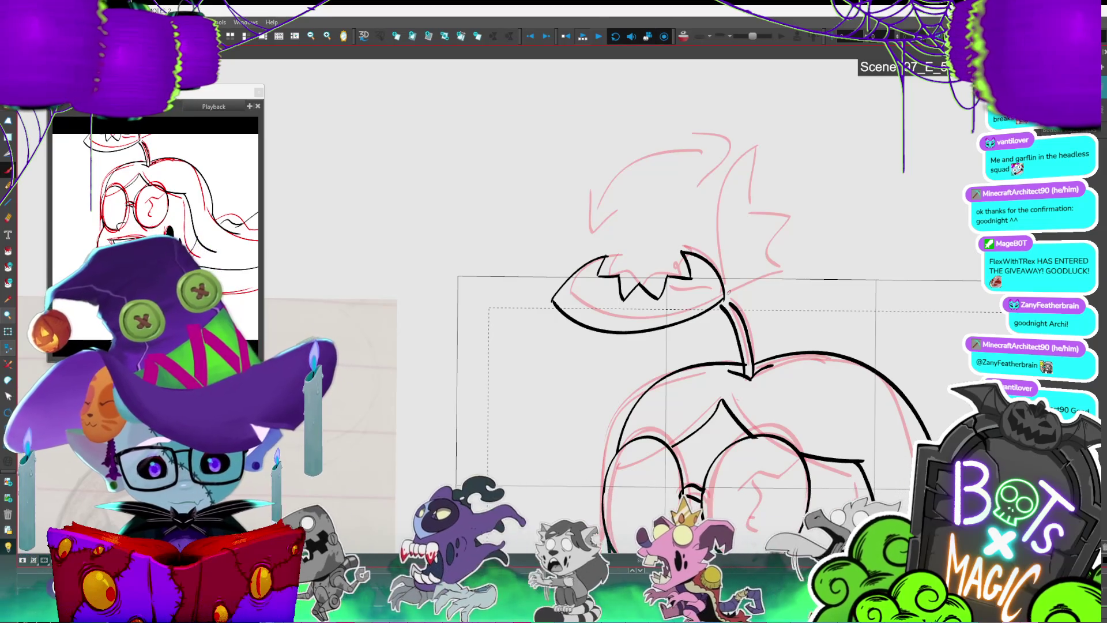
Step: Redraw the sprout leaf with a sharper peak and thicken its stem with two extra strokes
mouse_move(747, 159)
mouse_down()
mouse_move(762, 145)
mouse_move(754, 220)
mouse_move(780, 260)
mouse_up()
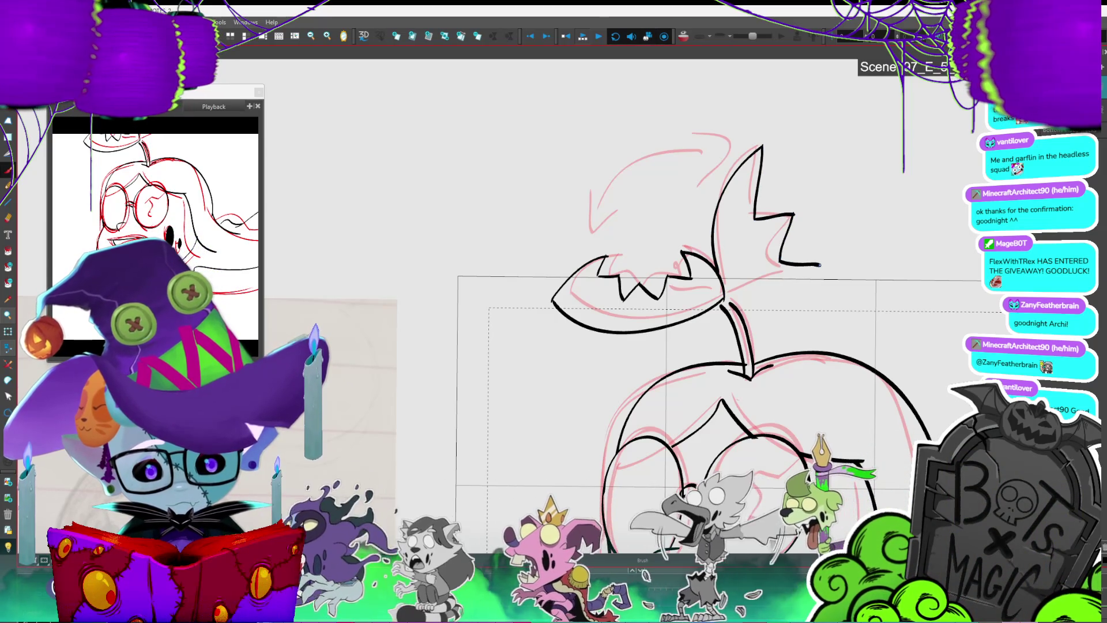
drag(735, 328, 752, 378)
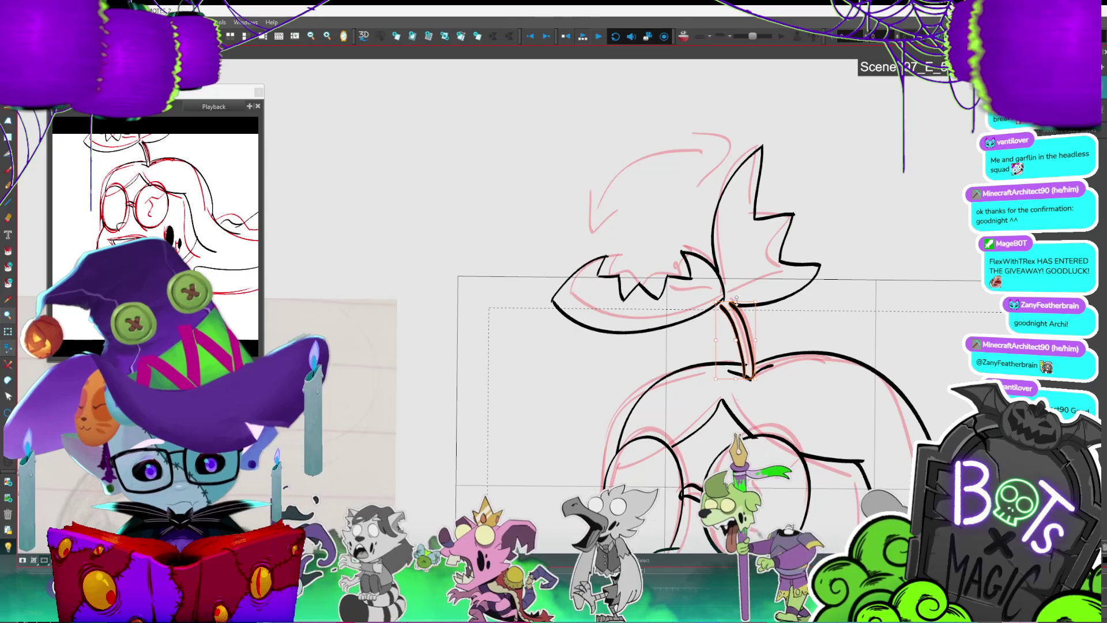
drag(729, 297, 750, 369)
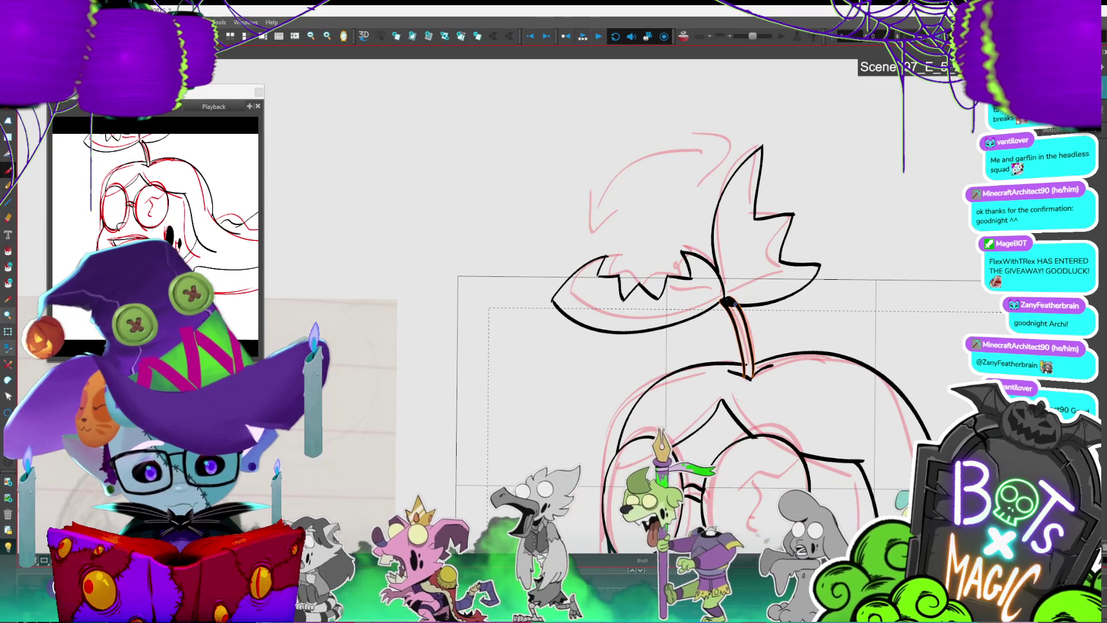
scroll(735, 303, down, 3)
scroll(735, 304, up, 1)
drag(749, 259, 738, 234)
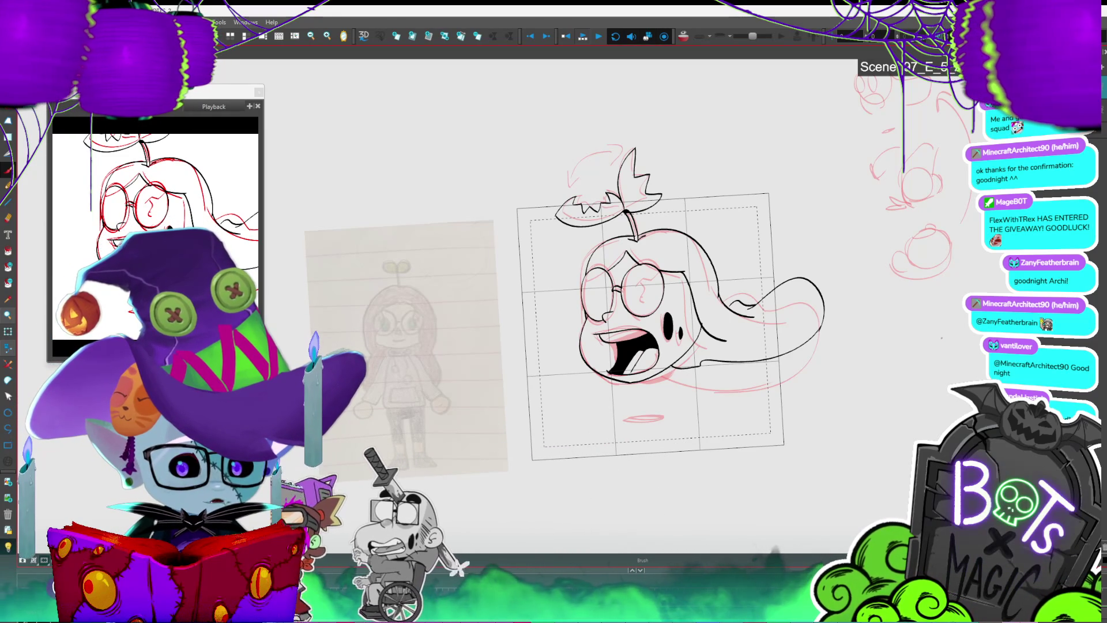
Step: Adjust the hair stroke selection and confirm Auto-Matte to give the head a flat grey fill
scroll(634, 311, right, 3)
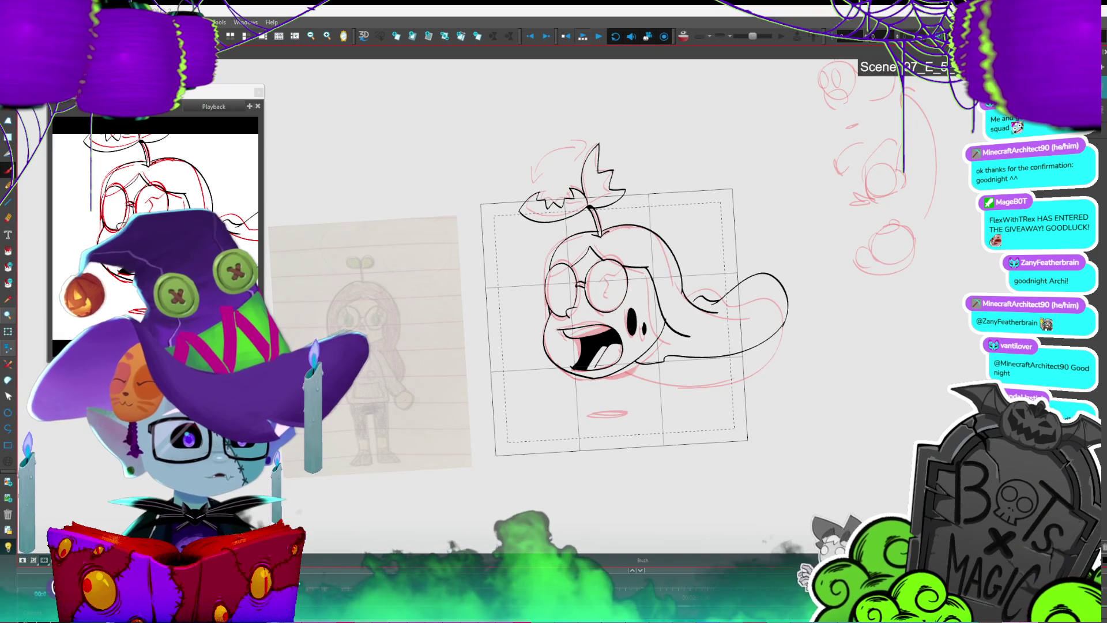
scroll(634, 317, up, 2)
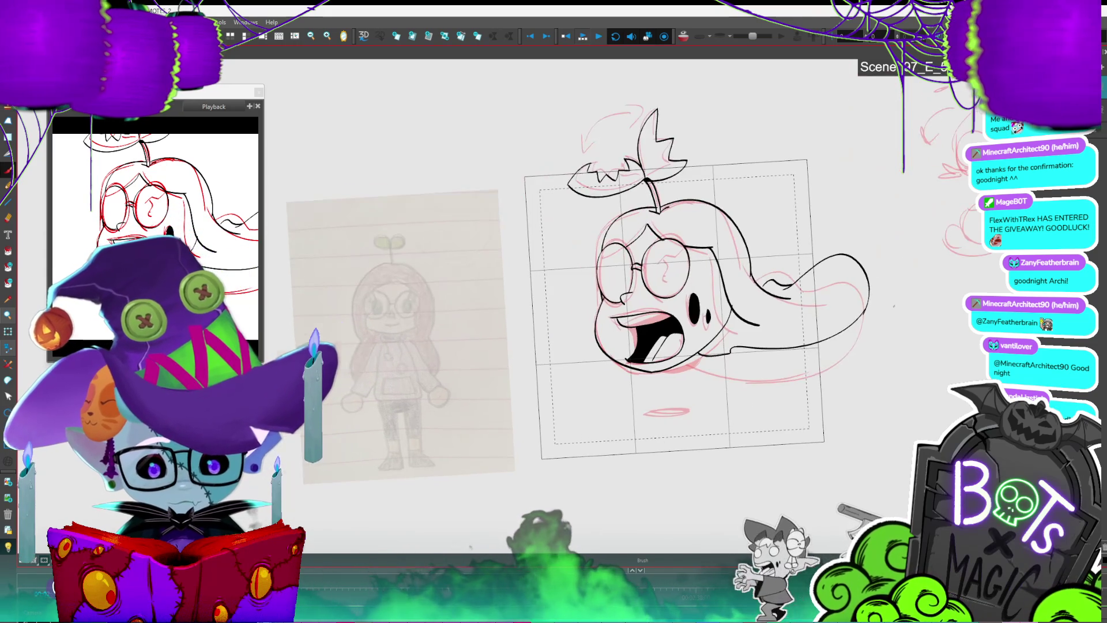
key(alt+s)
click(825, 295)
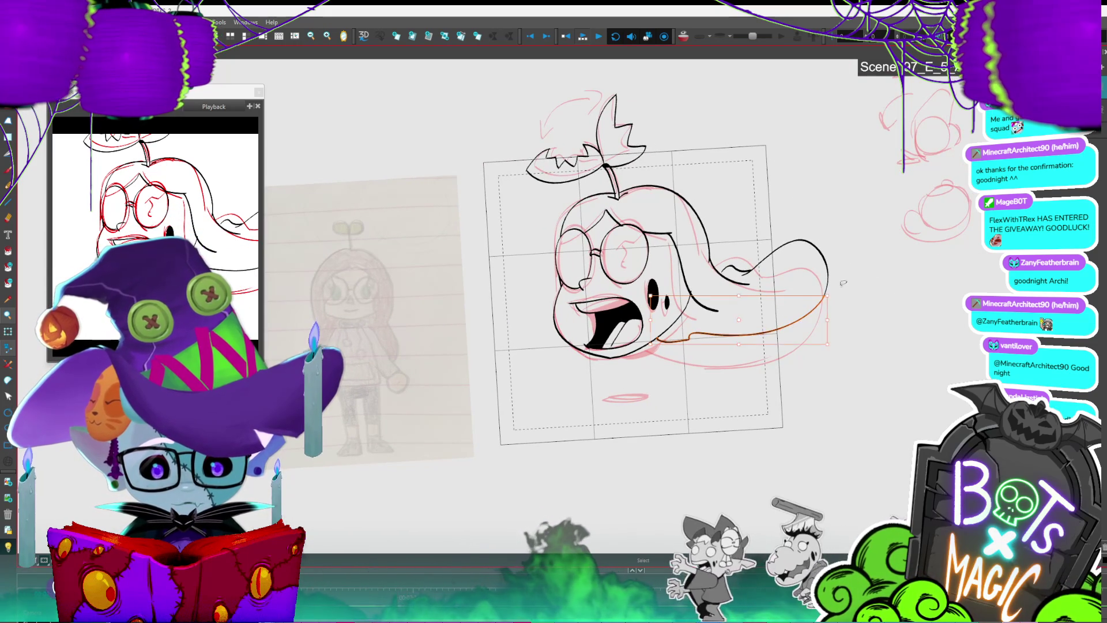
click(853, 295)
scroll(875, 294, up, 2)
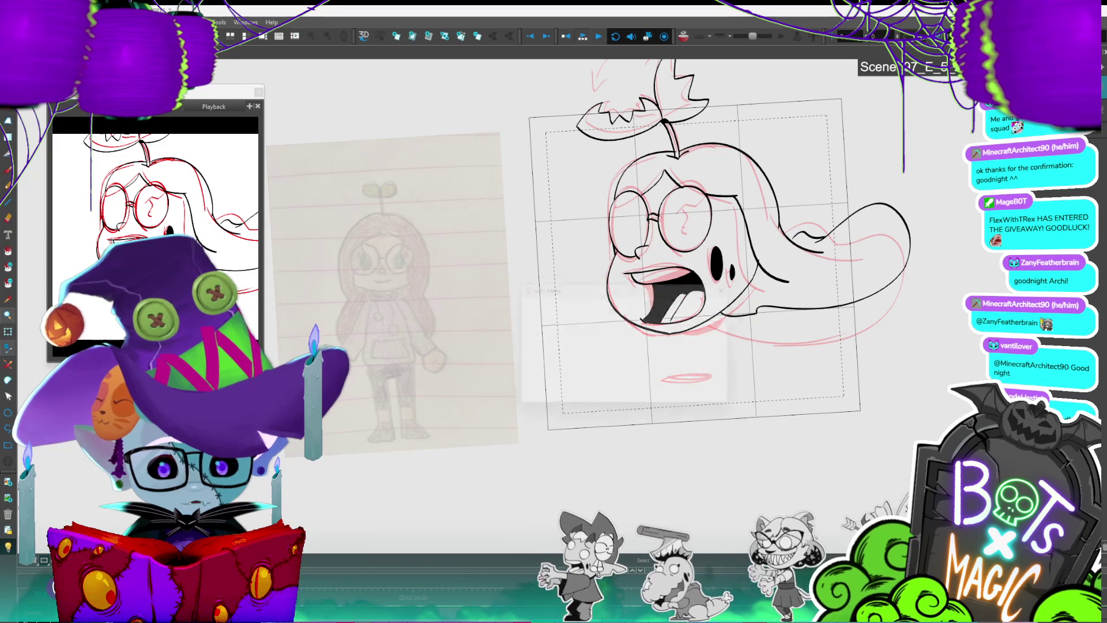
click(681, 394)
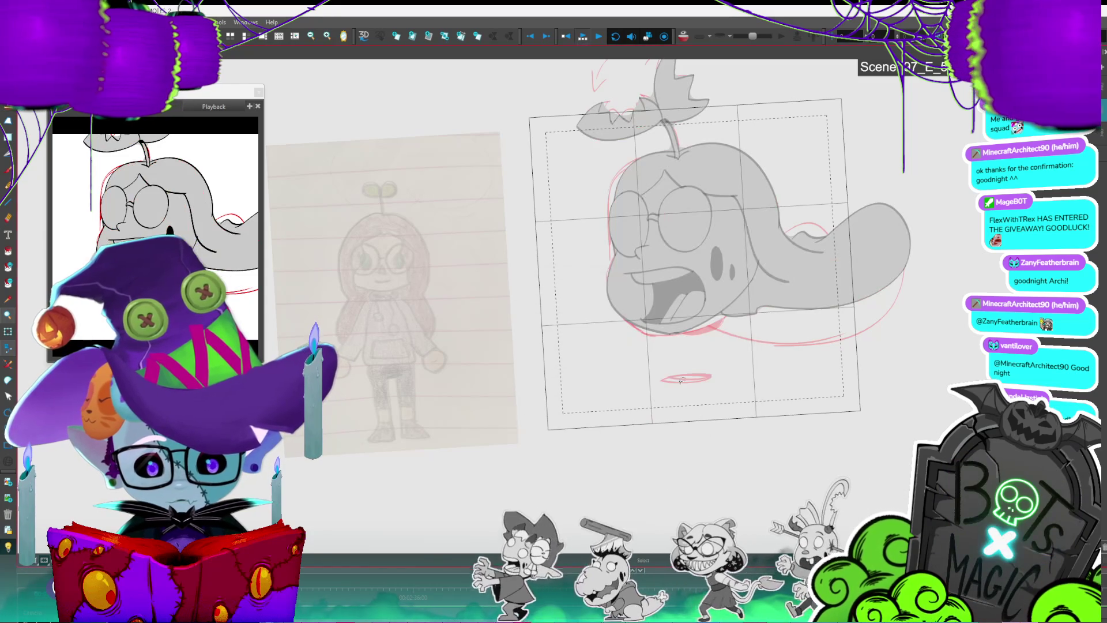
Step: Select the sprout stem stroke and zoom in on the head with lineart at full contrast
scroll(680, 392, up, 2)
scroll(488, 375, down, 2)
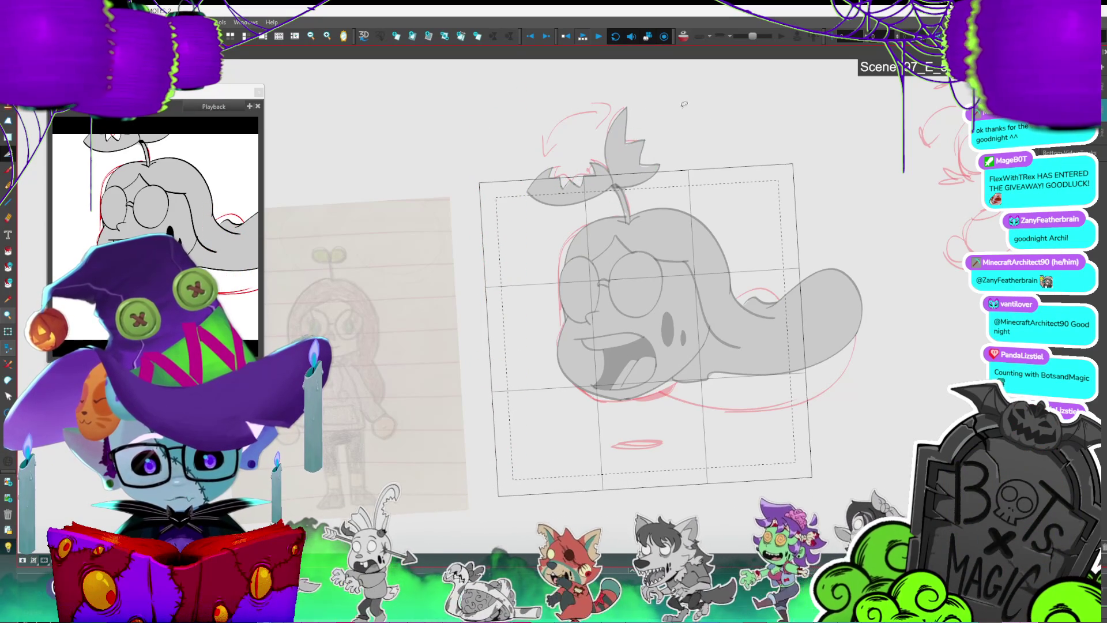
click(630, 188)
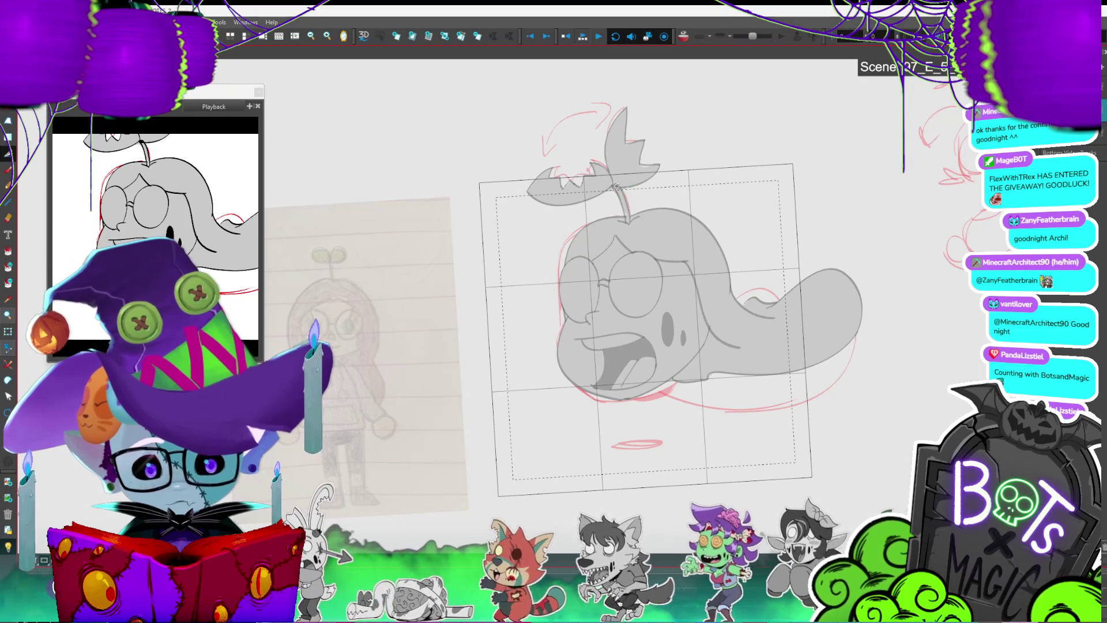
drag(618, 187, 603, 206)
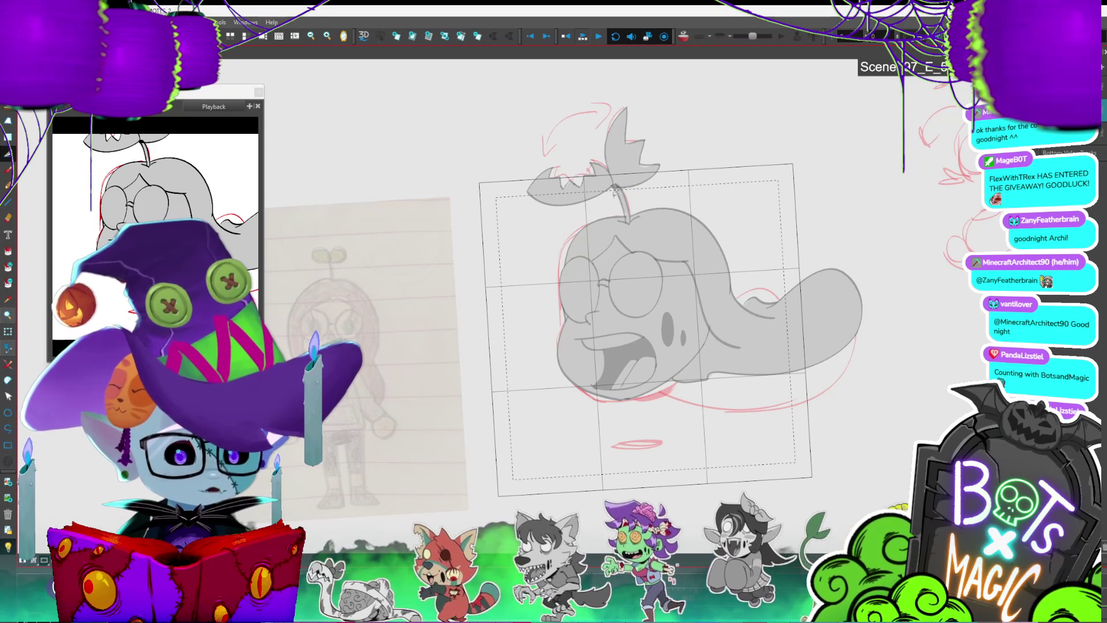
key(2)
key(2)
key(2)
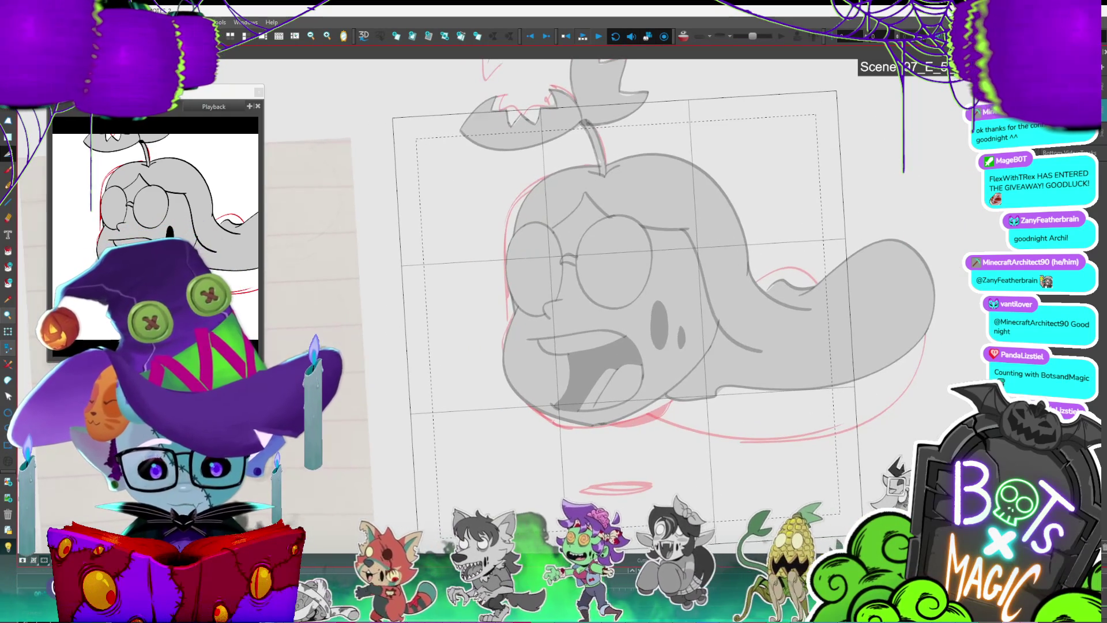
key(shift+l)
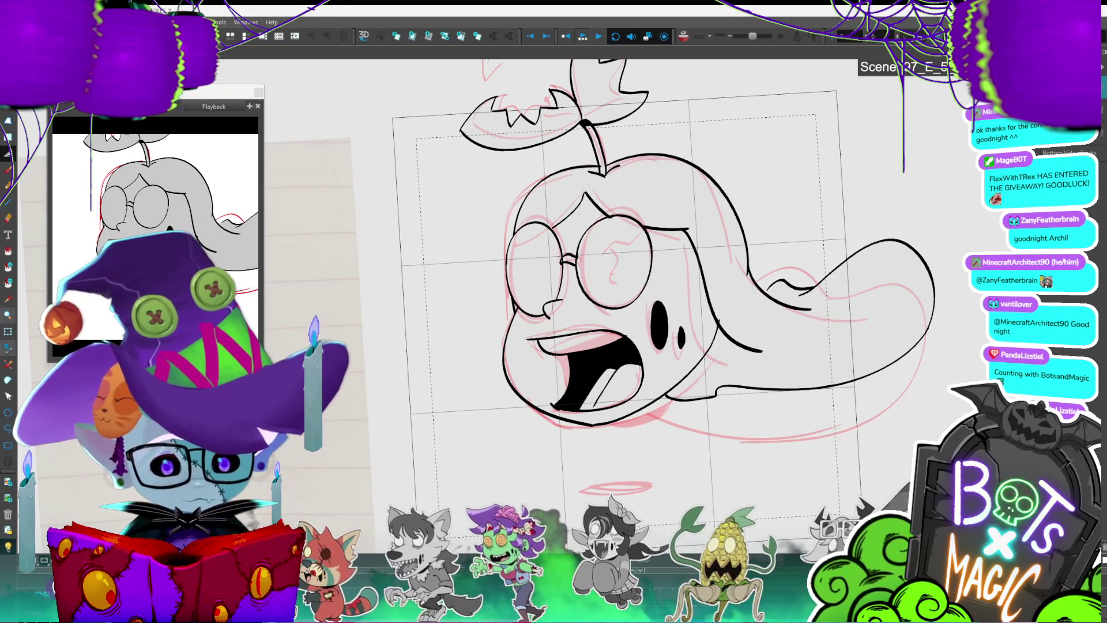
Step: Fill both glasses lenses white and draw a crack line inside the right lens
key(alt+i)
click(614, 263)
click(545, 271)
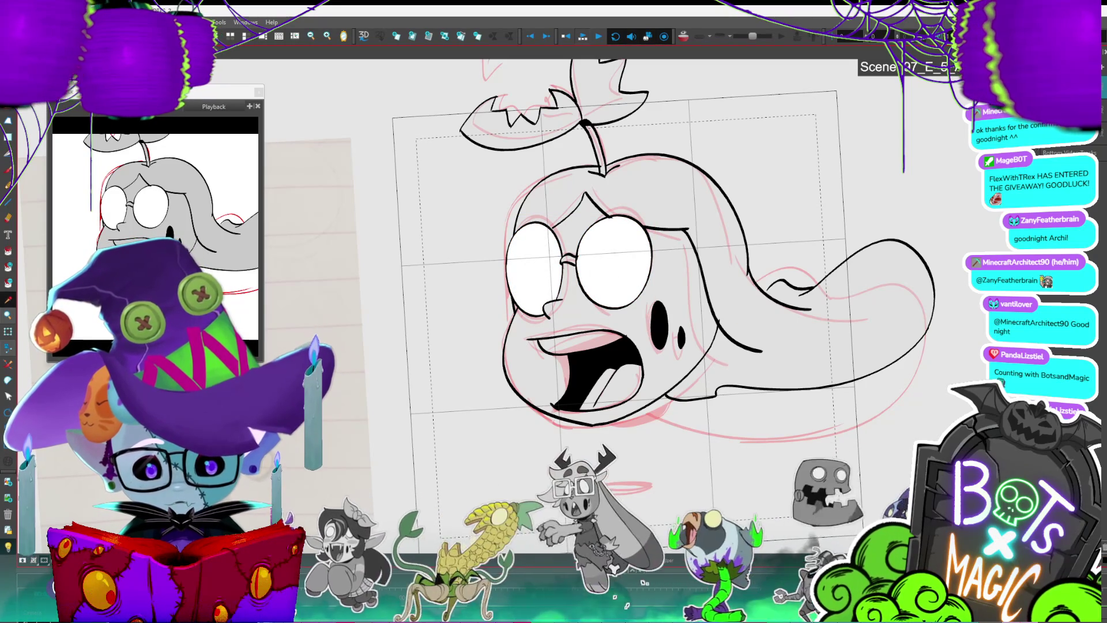
drag(629, 225, 595, 257)
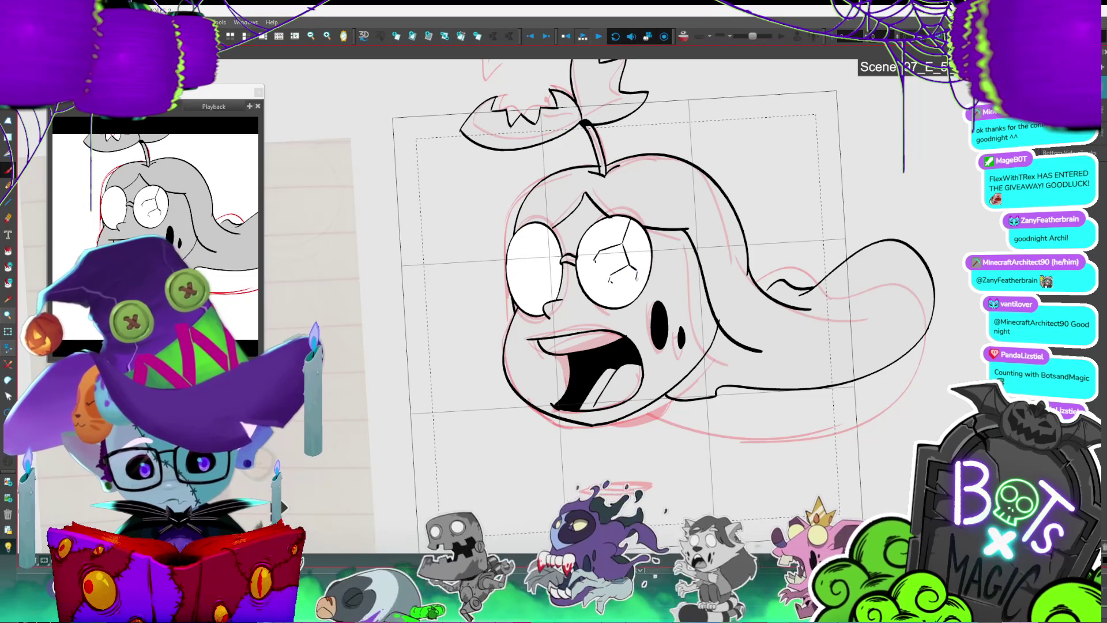
click(612, 271)
key(ctrl+z)
scroll(524, 278, up, 3)
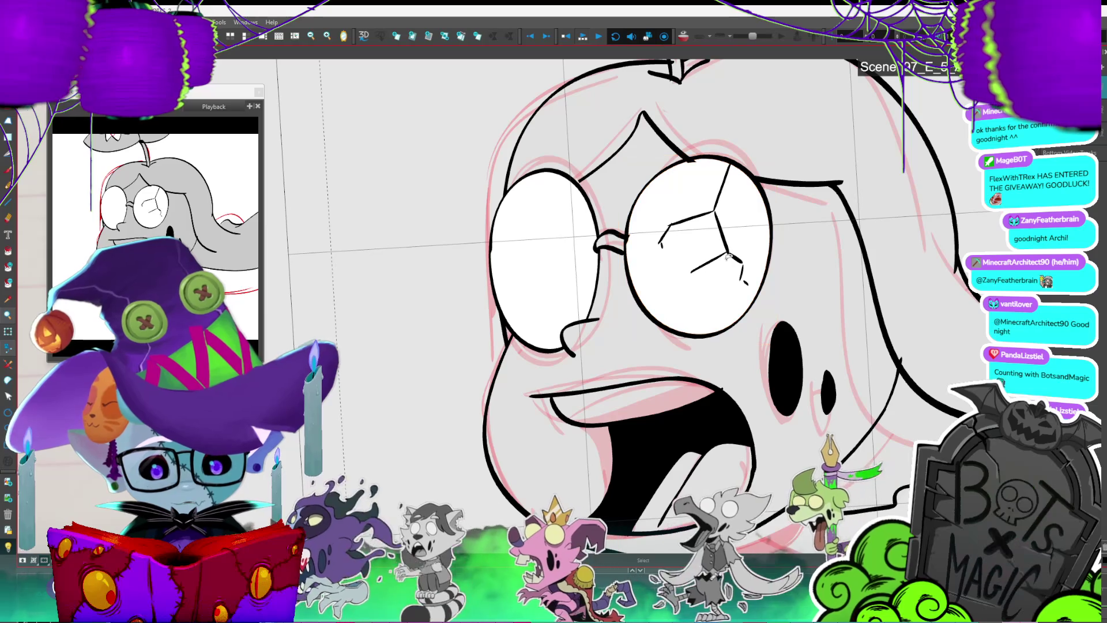
Step: Select the right lens and delete its white fill
click(701, 267)
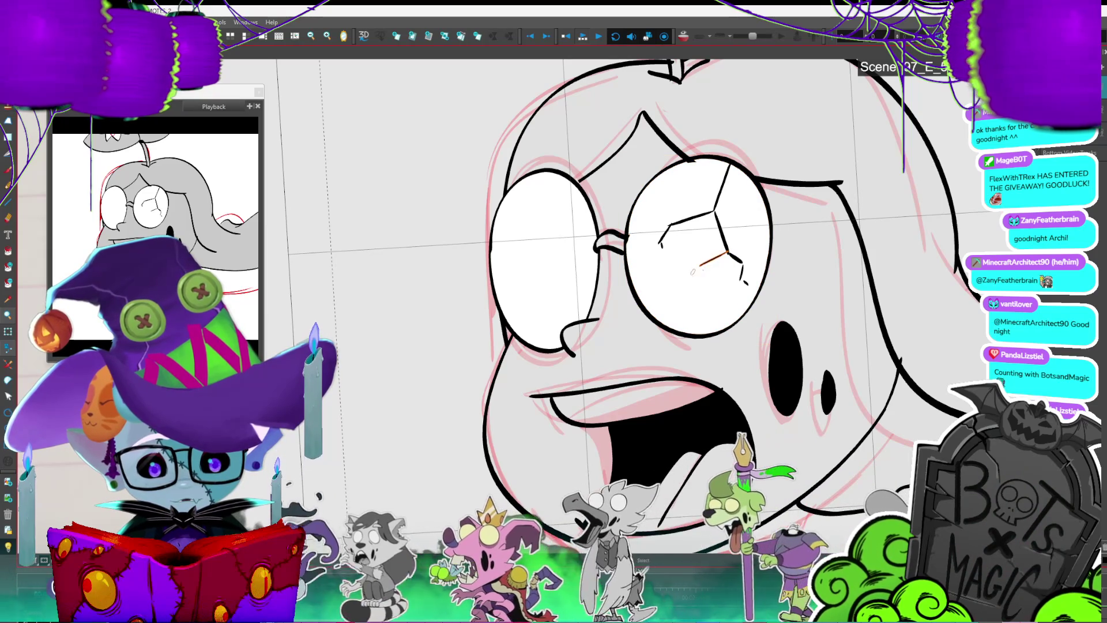
key(2)
key(2)
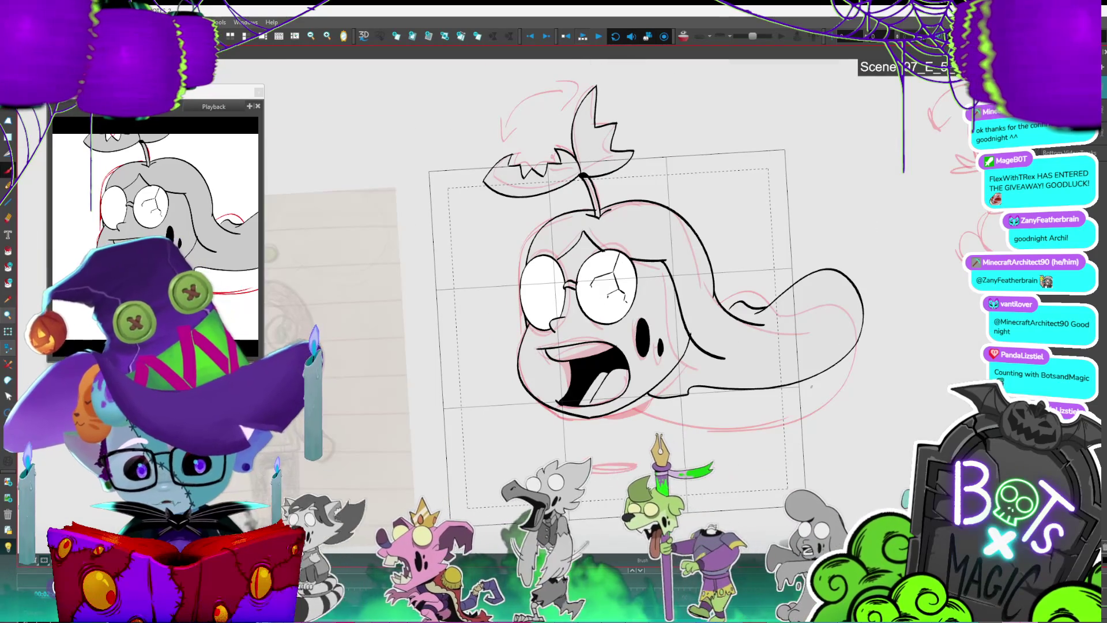
click(627, 299)
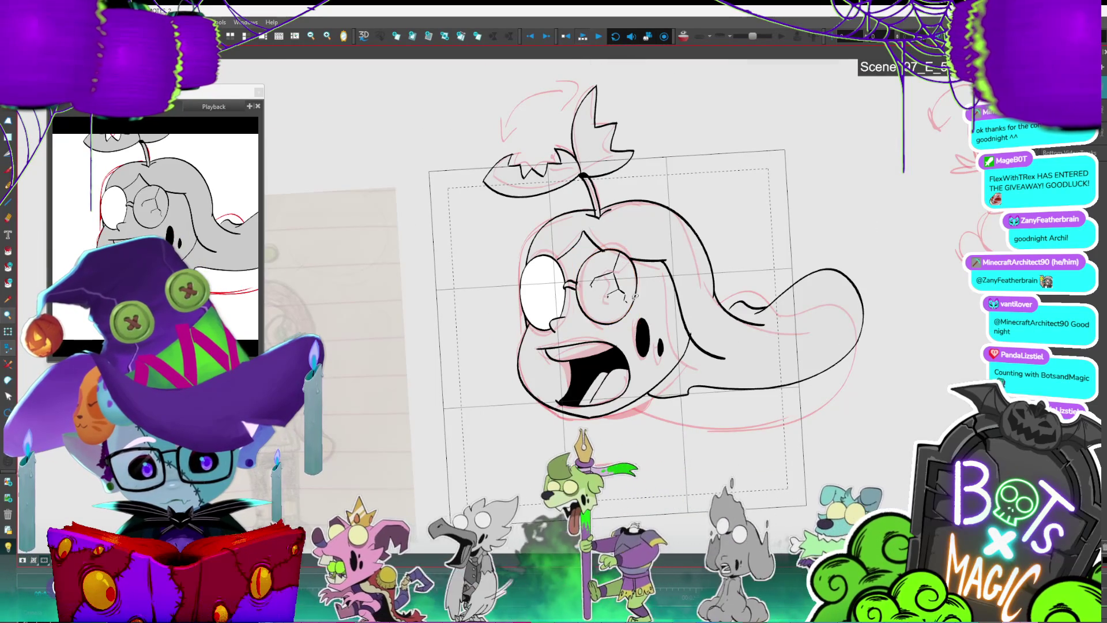
key(1)
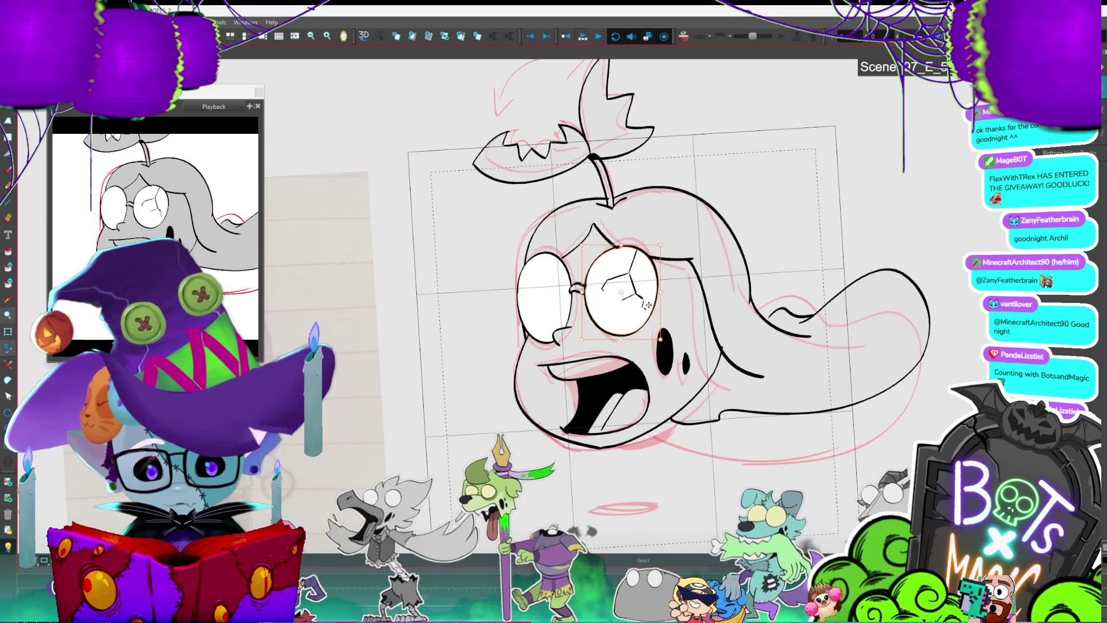
key(Delete)
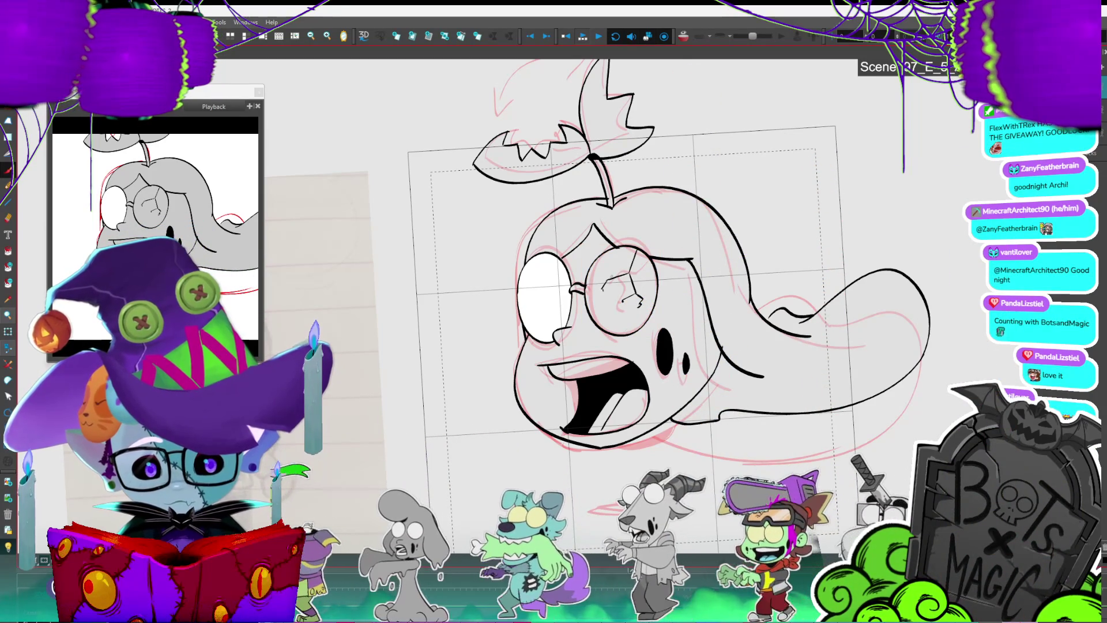
Step: Refill the right lens white, select the cracked glasses strokes and fade the rest with Light Table
key(alt+s)
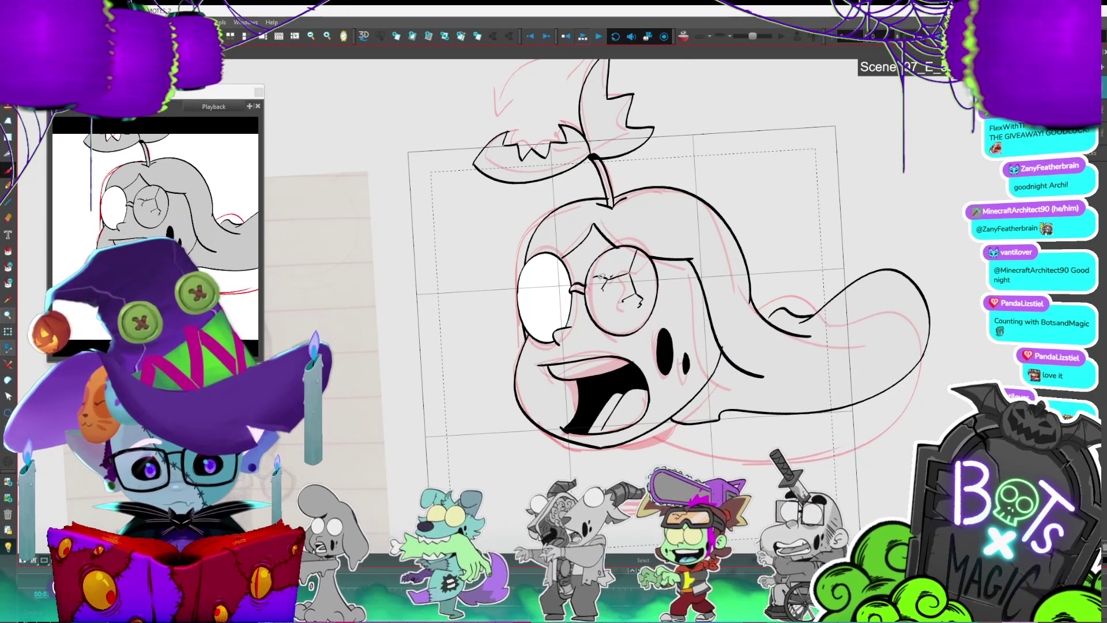
key(alt+b)
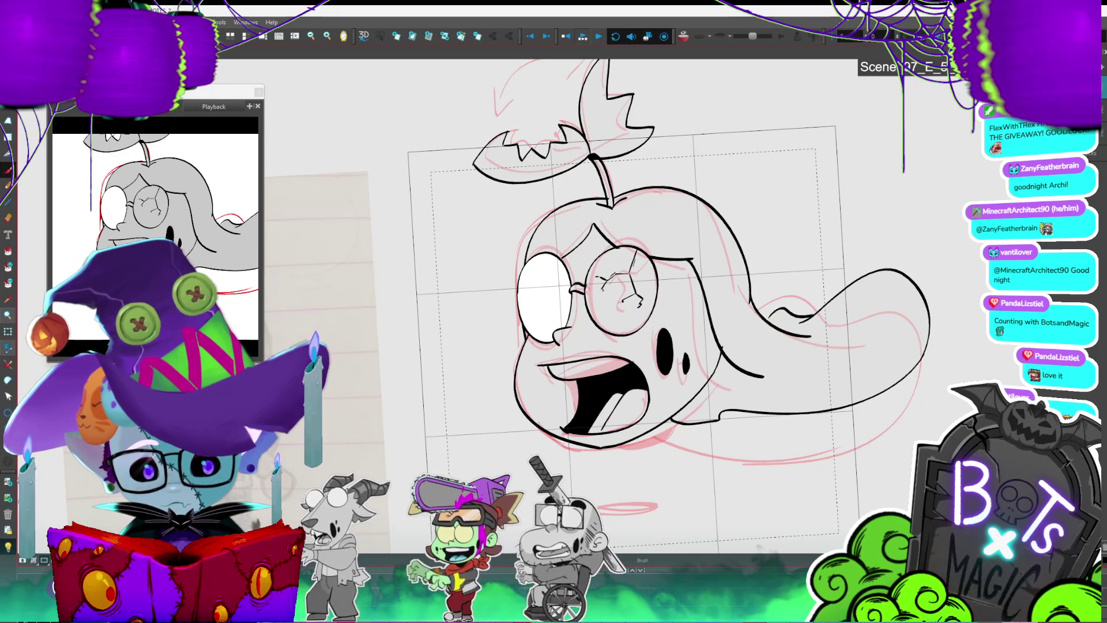
key(2)
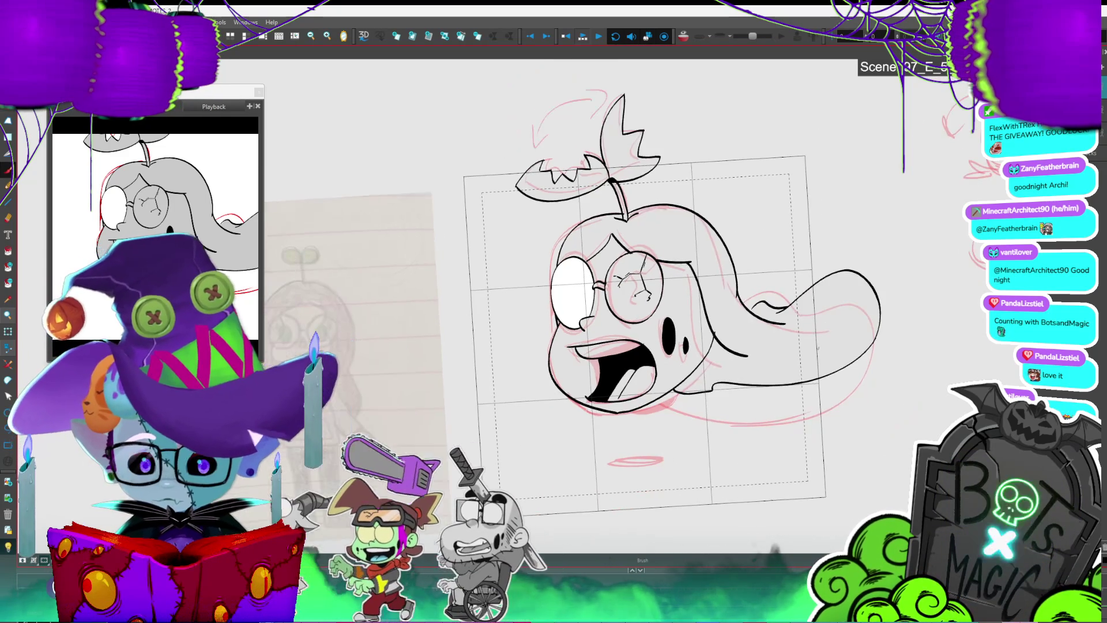
click(577, 291)
click(631, 290)
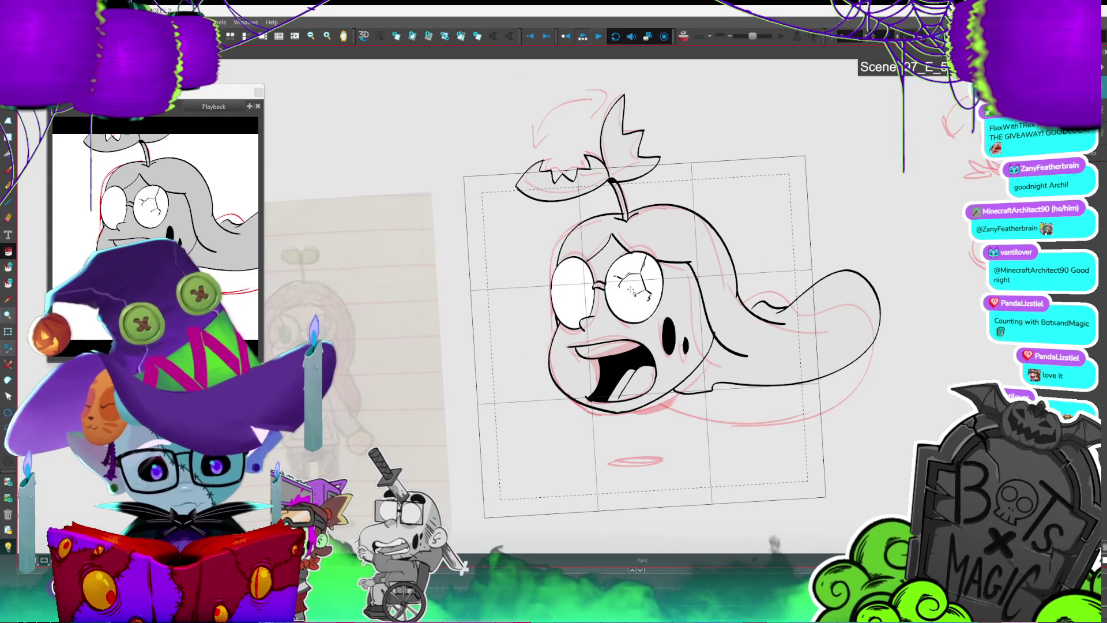
key(alt+s)
click(632, 304)
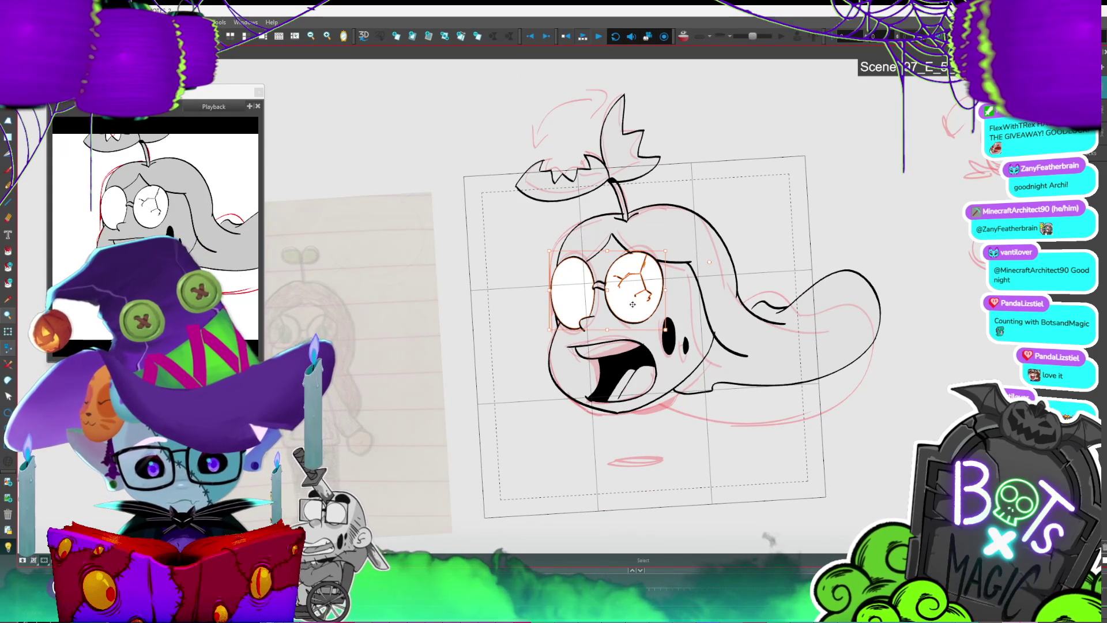
key(shift+l)
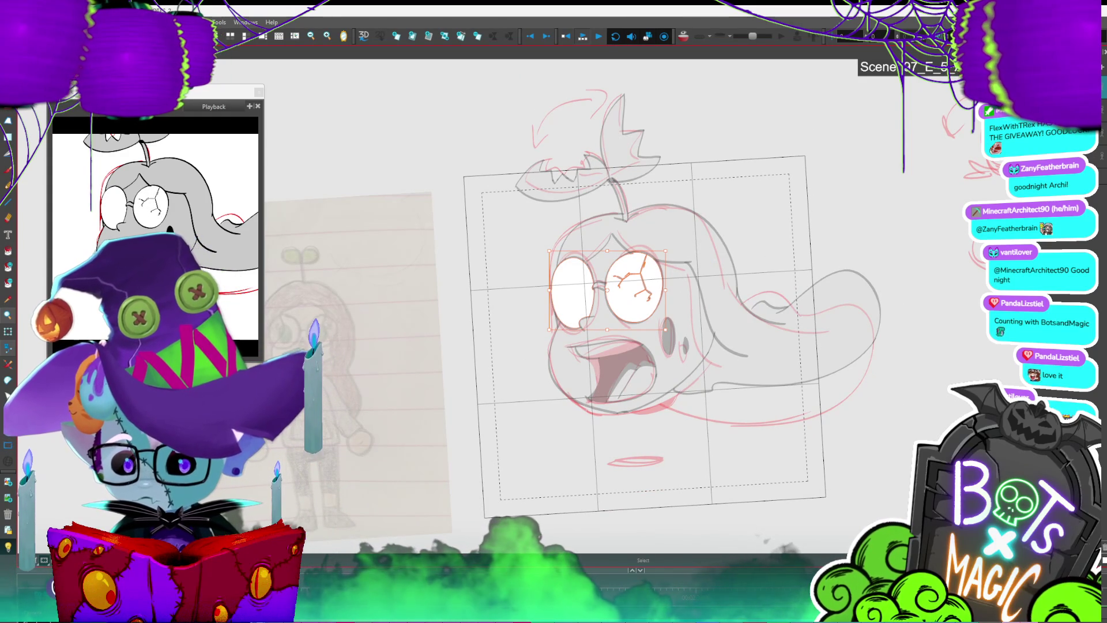
Step: Apply a High-quality Blur with radius 8 to the cracked glasses strokes
key(alt+b)
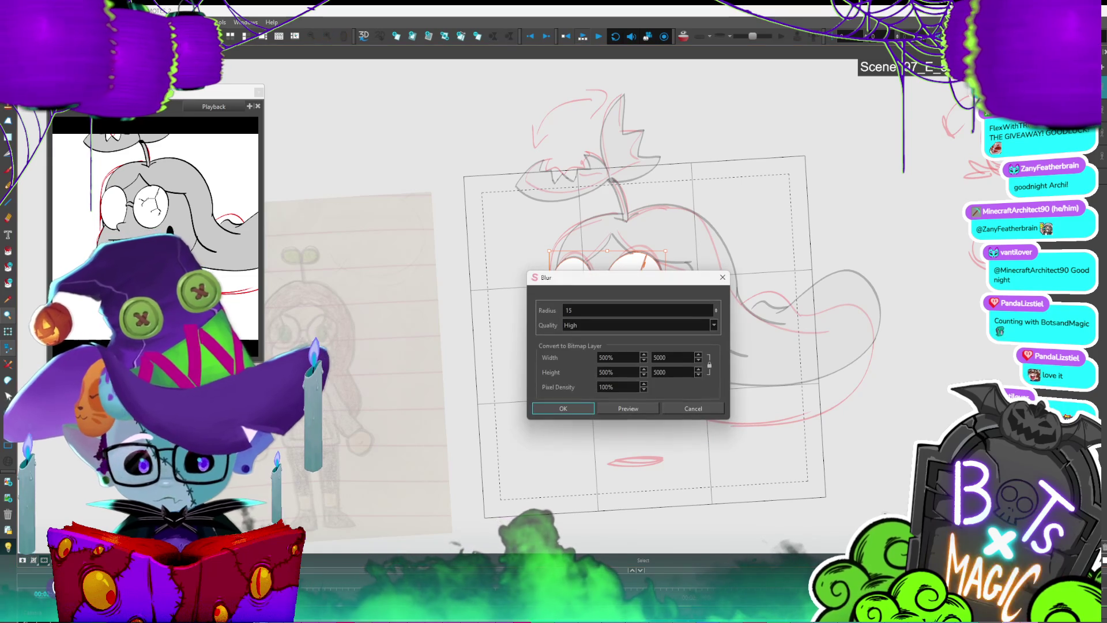
click(629, 407)
mouse_move(670, 278)
mouse_down()
mouse_move(662, 359)
mouse_move(656, 308)
mouse_up()
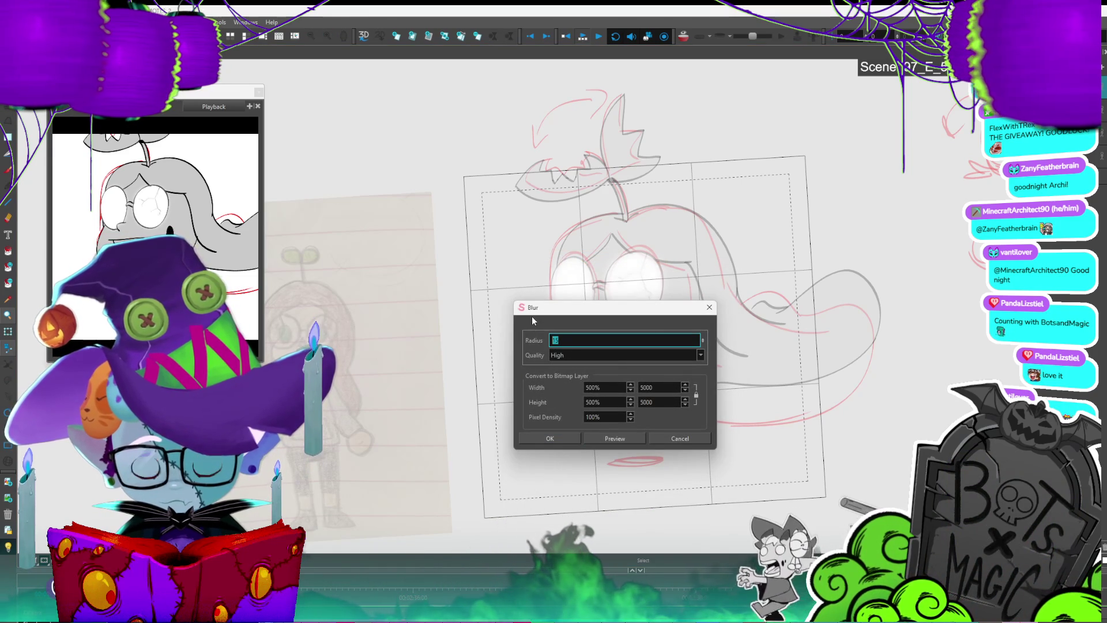
text(8)
click(614, 439)
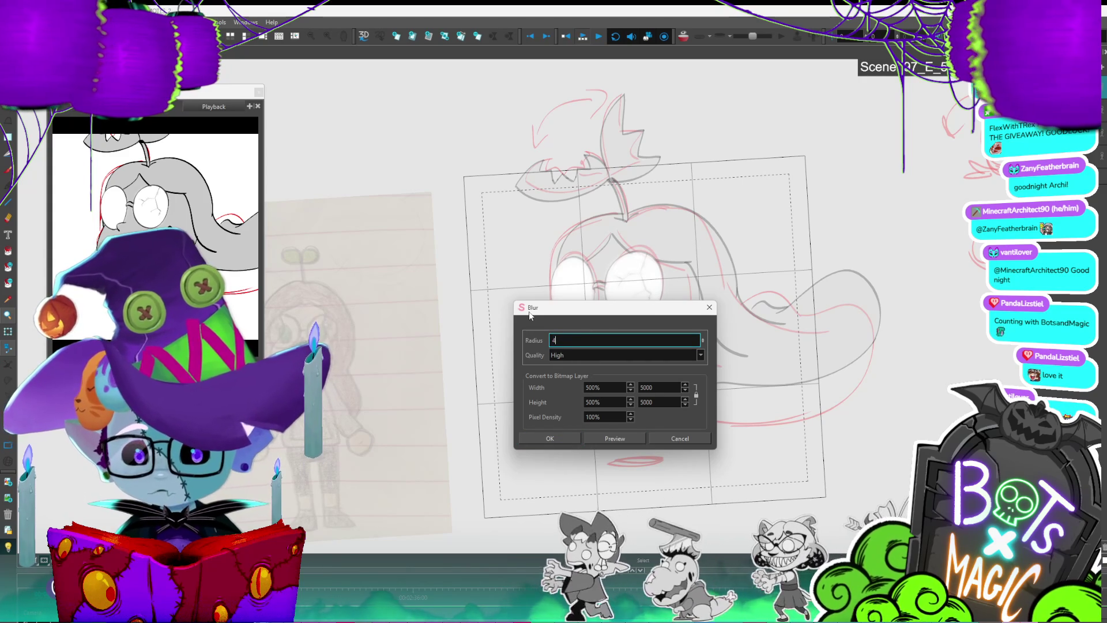
click(575, 439)
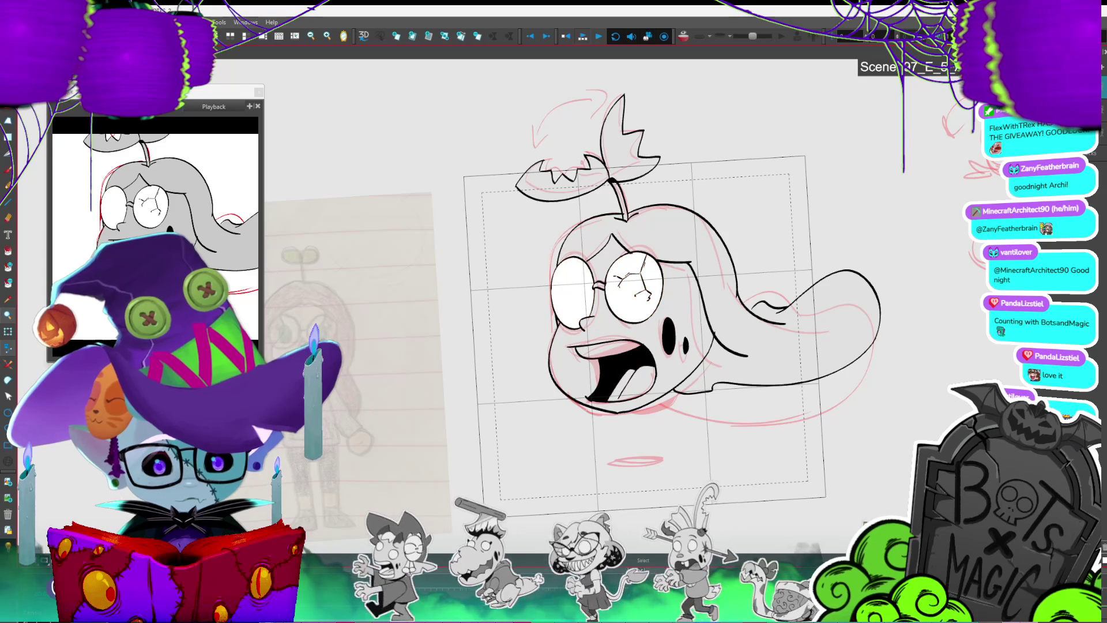
Step: Lasso-select the sprout leaf drawing above the head
scroll(412, 192, down, 3)
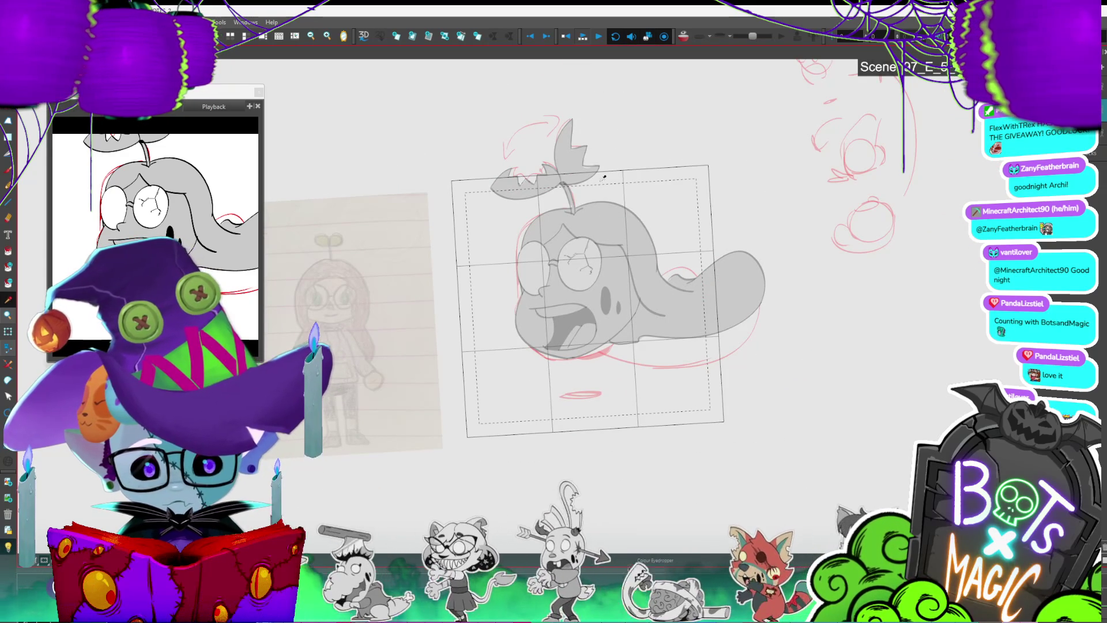
key(alt+d)
key(Escape)
mouse_move(576, 176)
mouse_down()
mouse_move(600, 107)
mouse_move(554, 184)
mouse_move(583, 165)
mouse_move(614, 264)
mouse_up()
click(615, 264)
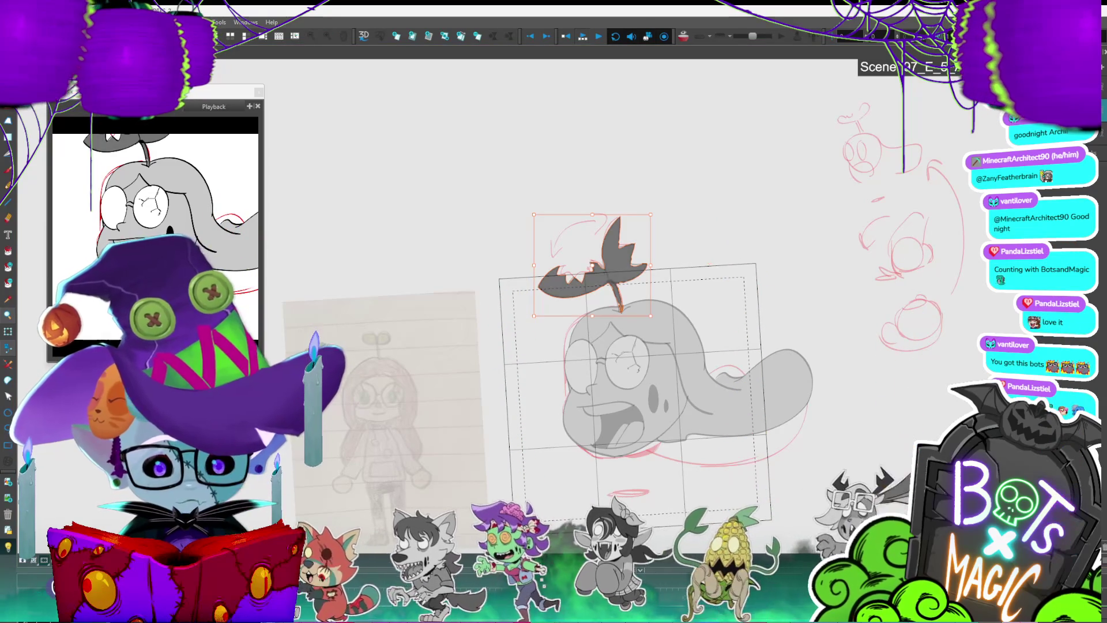
Step: Toggle between the leaf and head drawings, ending on the head zoomed around the face
key(period)
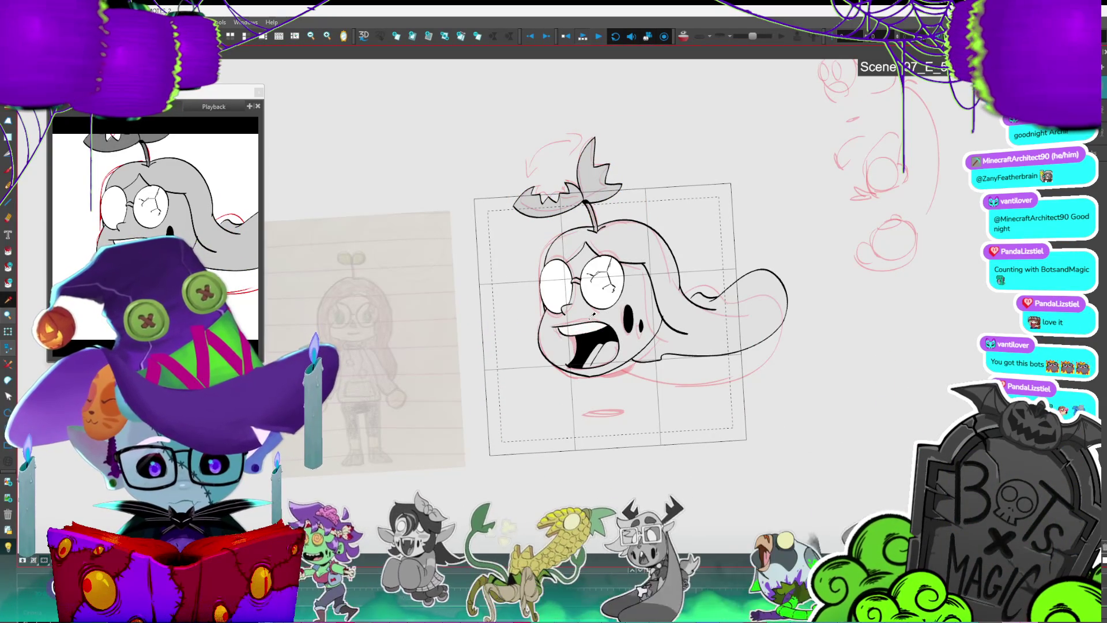
key(comma)
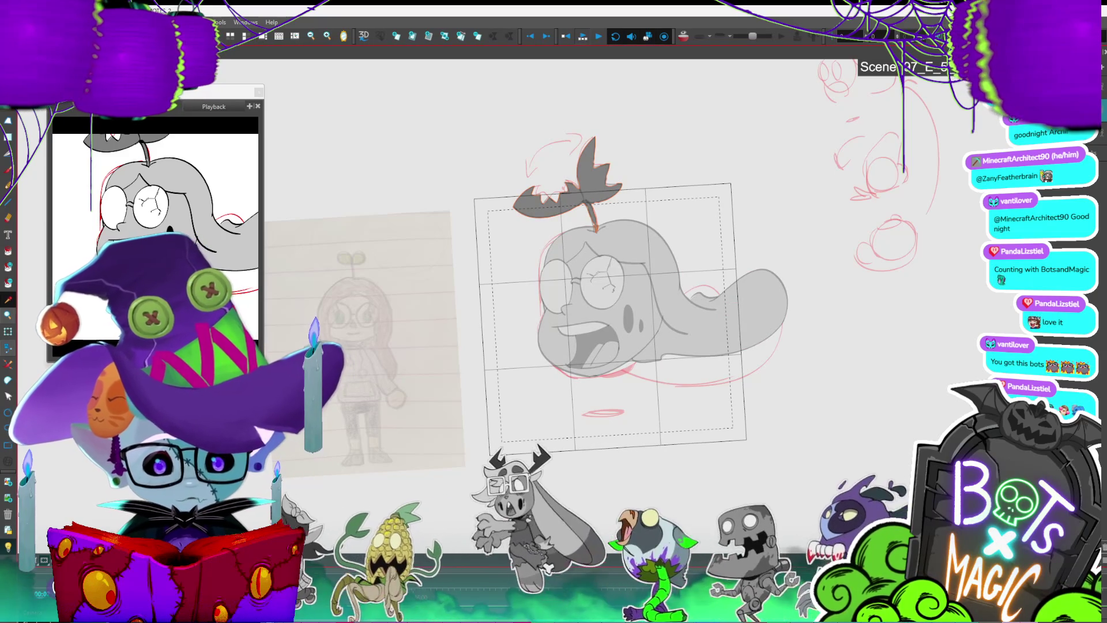
key(period)
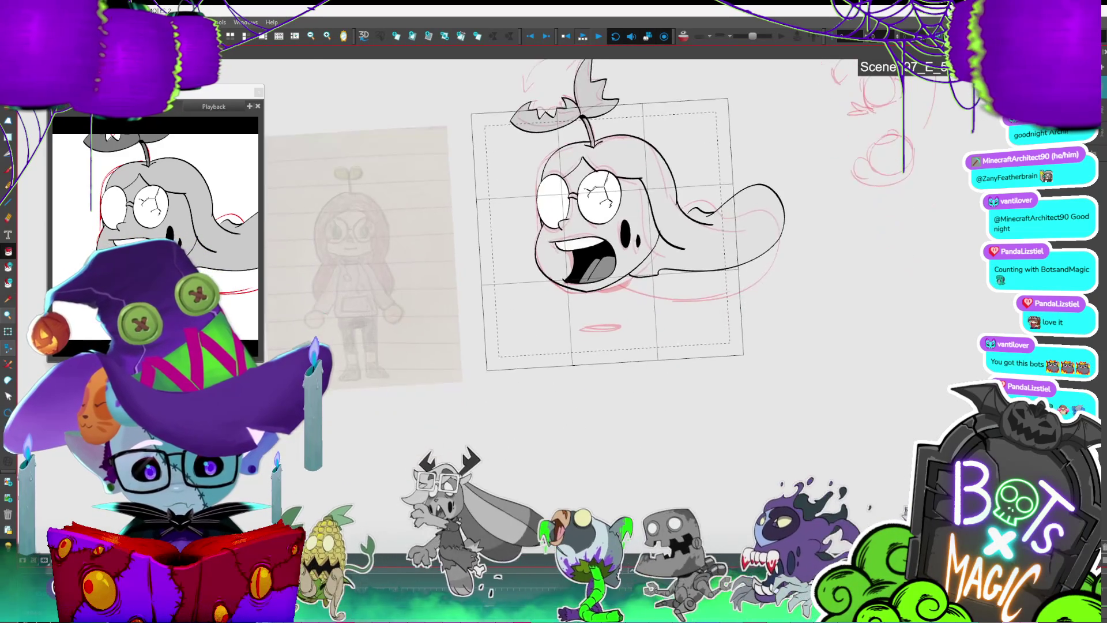
scroll(622, 331, up, 4)
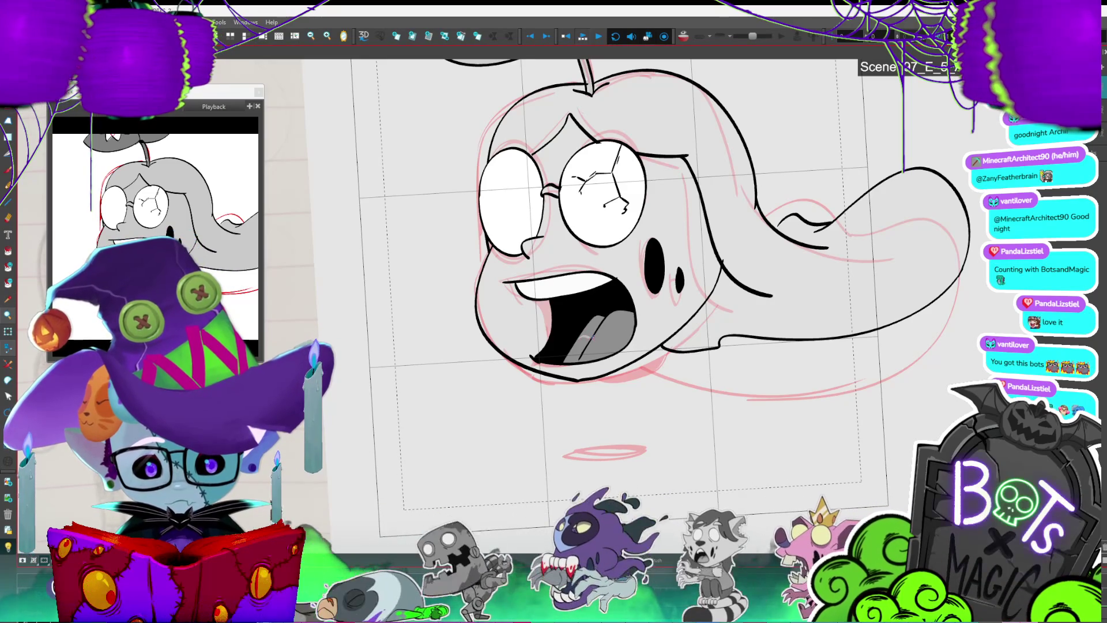
Step: Draw a tongue highlight, select the tongue strokes and fill the tongue a lighter grey
drag(615, 330, 630, 327)
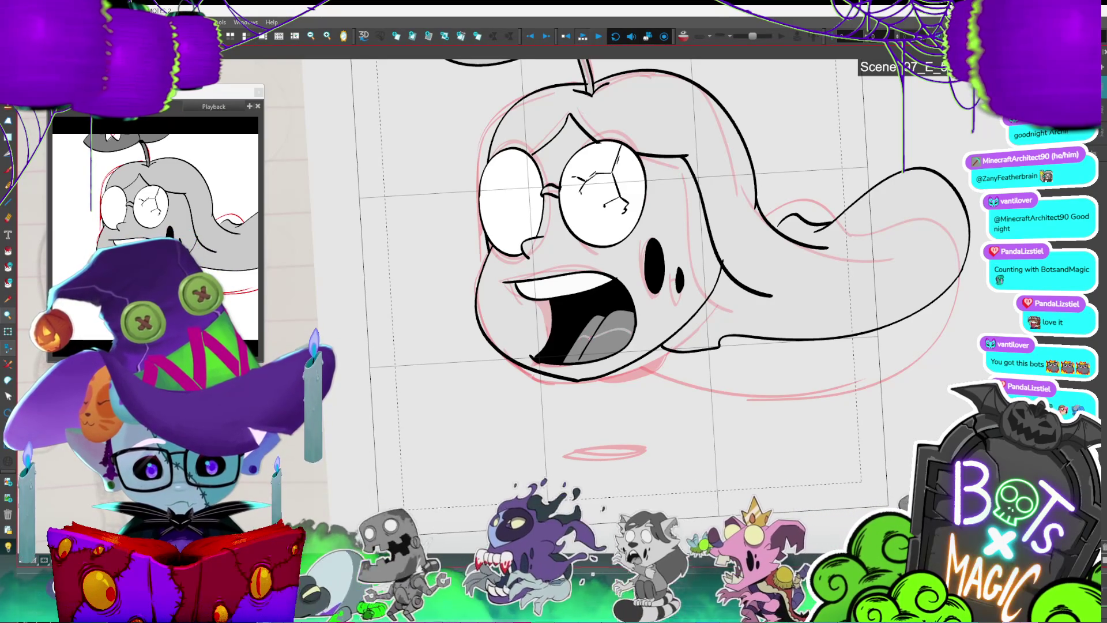
click(595, 344)
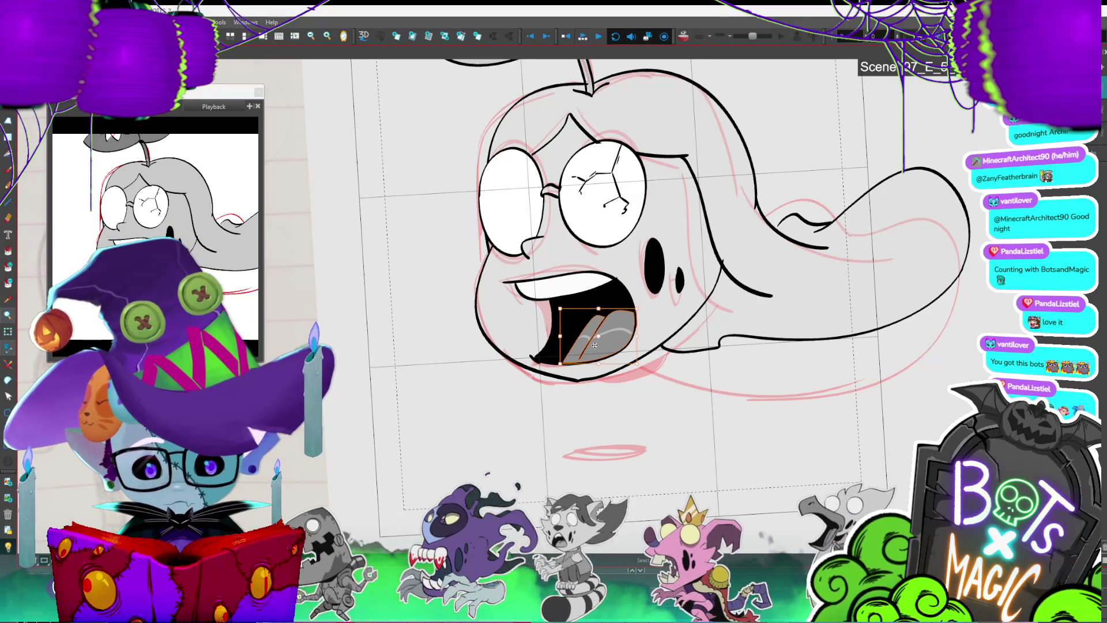
scroll(594, 403, up, 5)
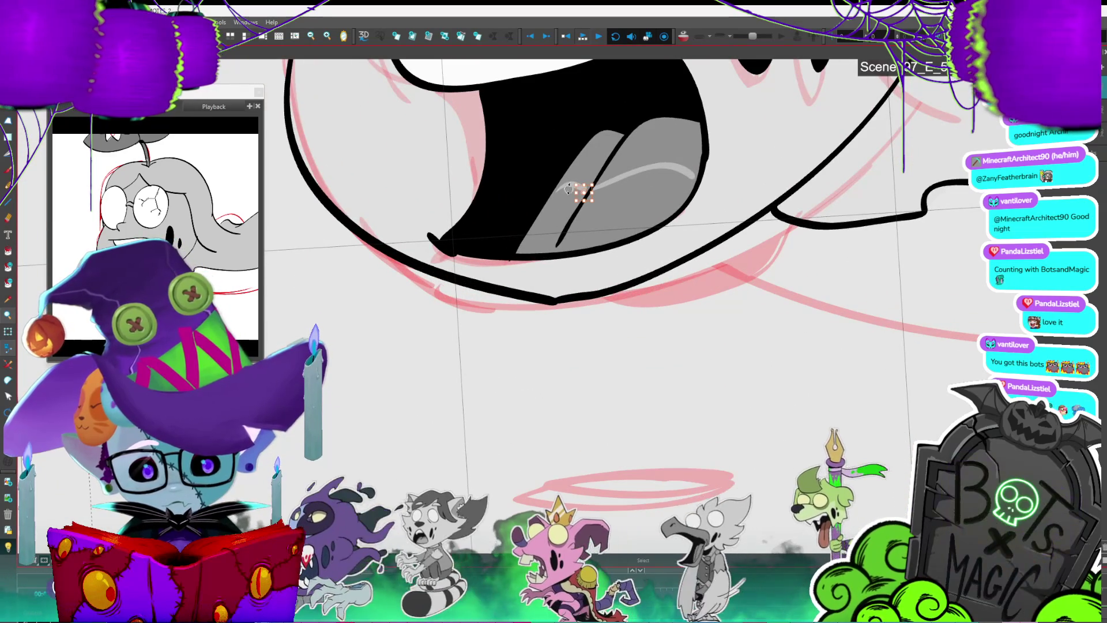
click(579, 196)
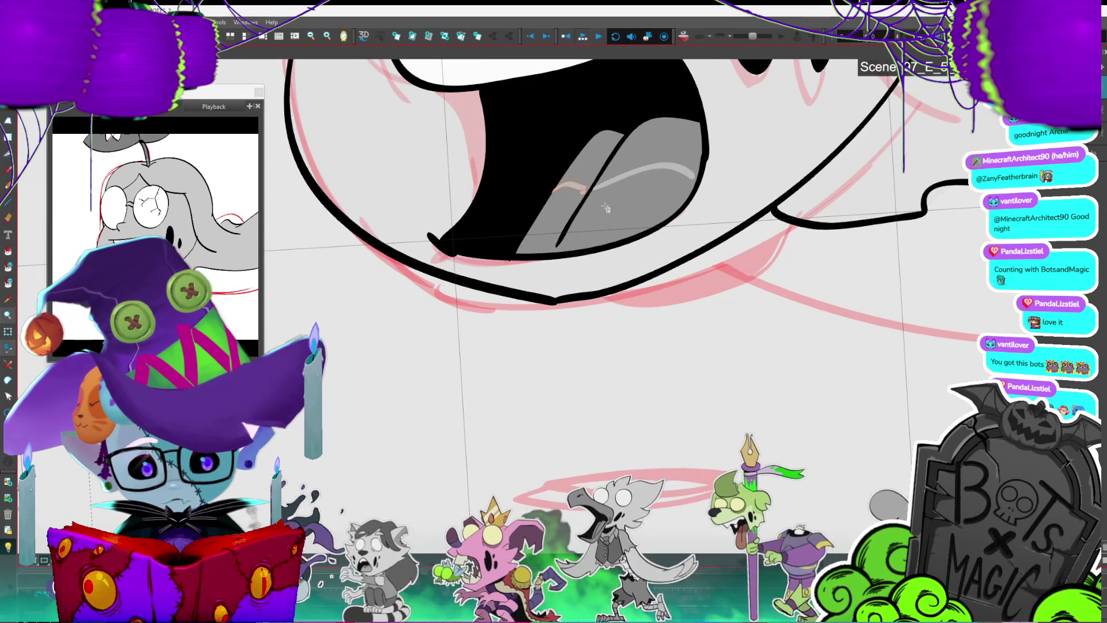
key(alt+i)
key(alt+i)
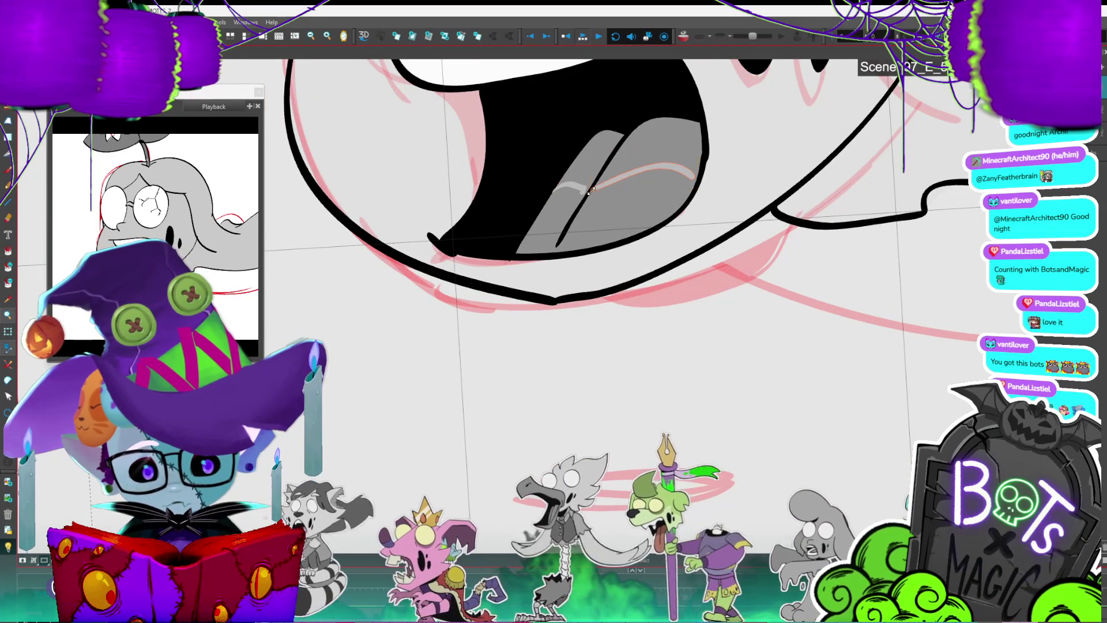
click(602, 220)
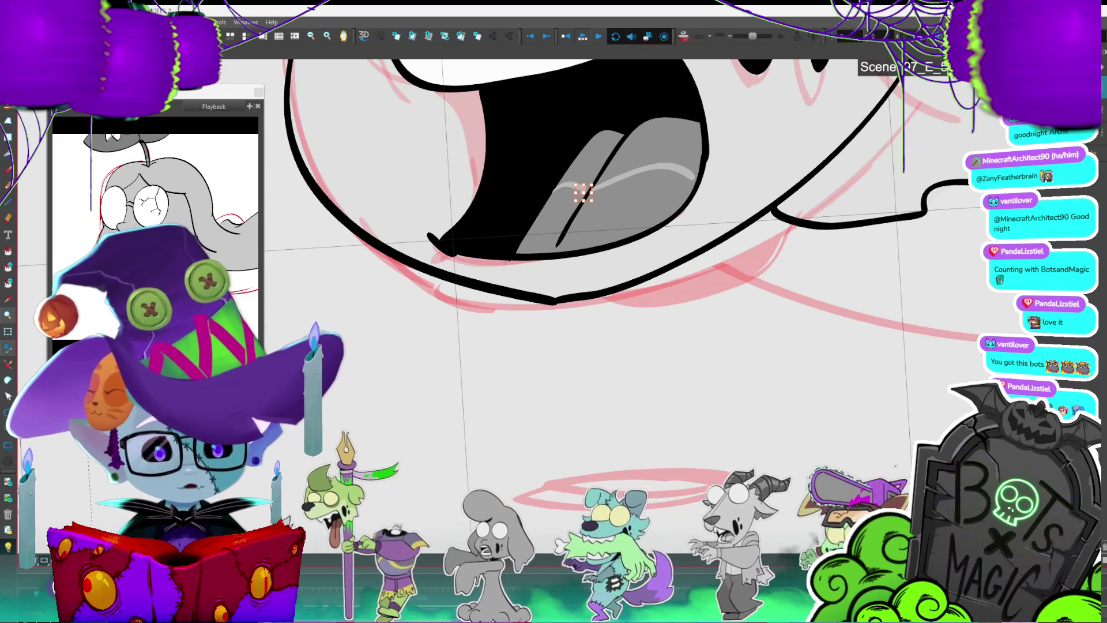
Step: Delete the small tongue highlight and, after undoing trial fills, paint the lower tongue lighter grey
drag(609, 190, 623, 191)
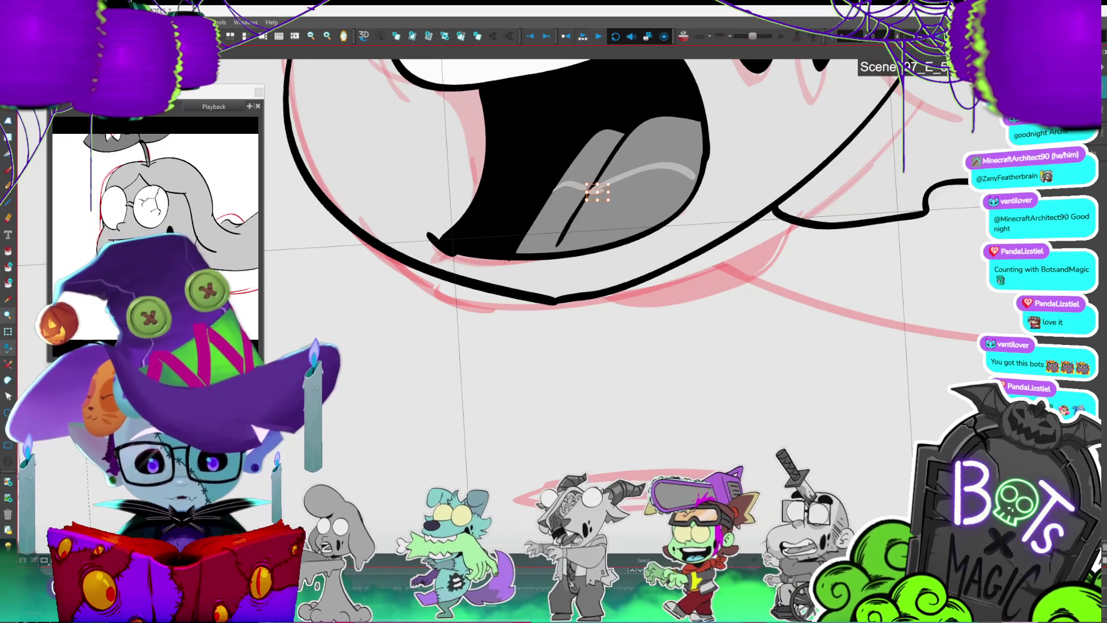
click(591, 190)
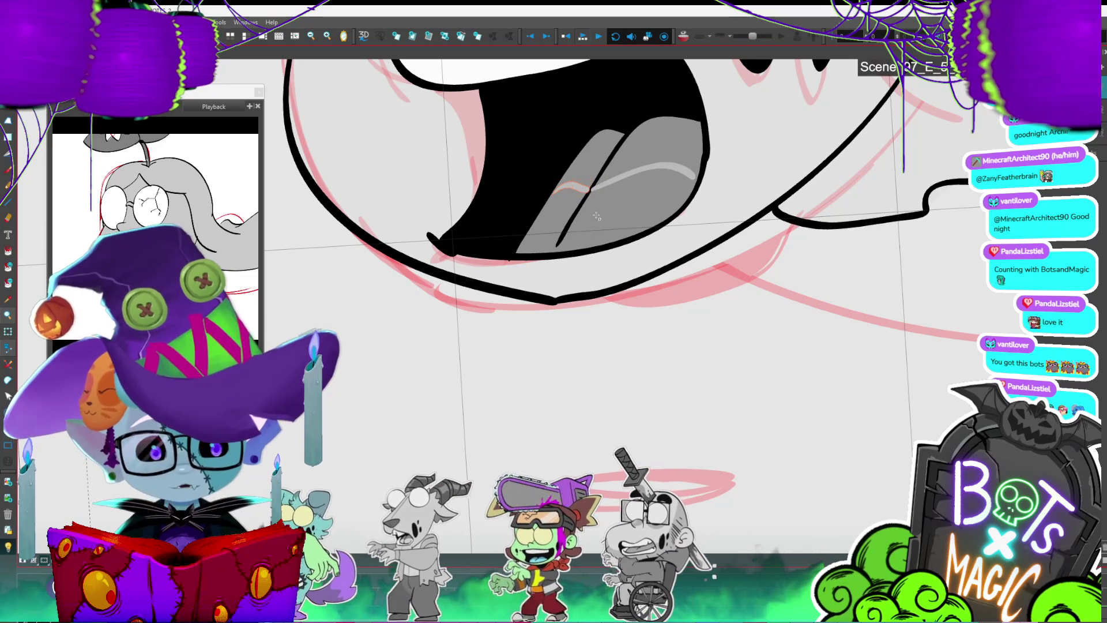
key(Delete)
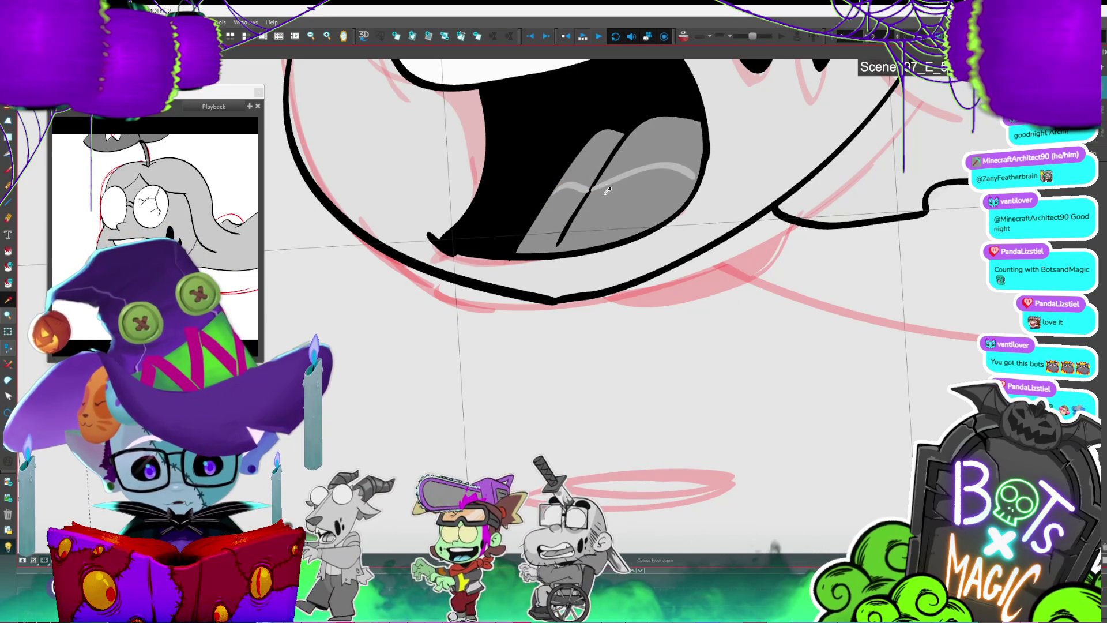
key(ctrl+z)
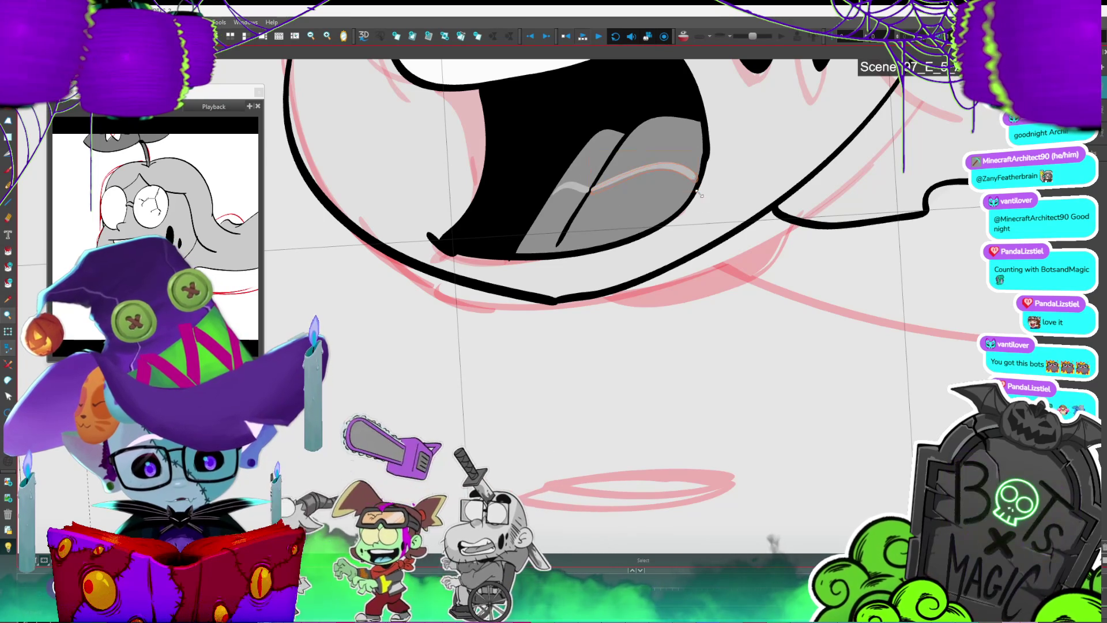
click(659, 201)
key(ctrl+z)
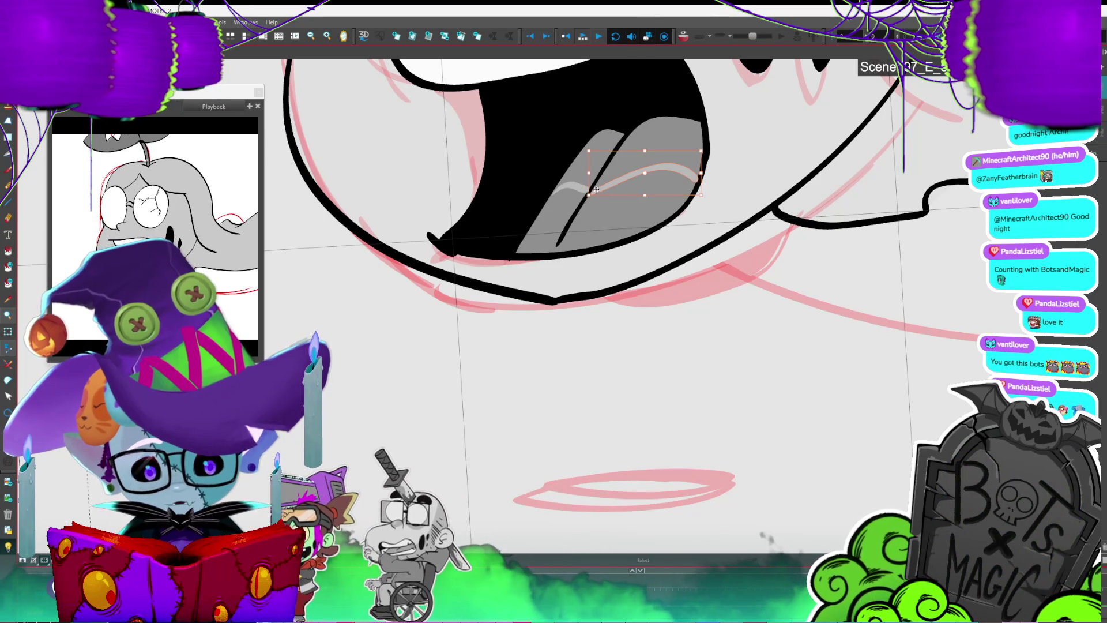
click(600, 215)
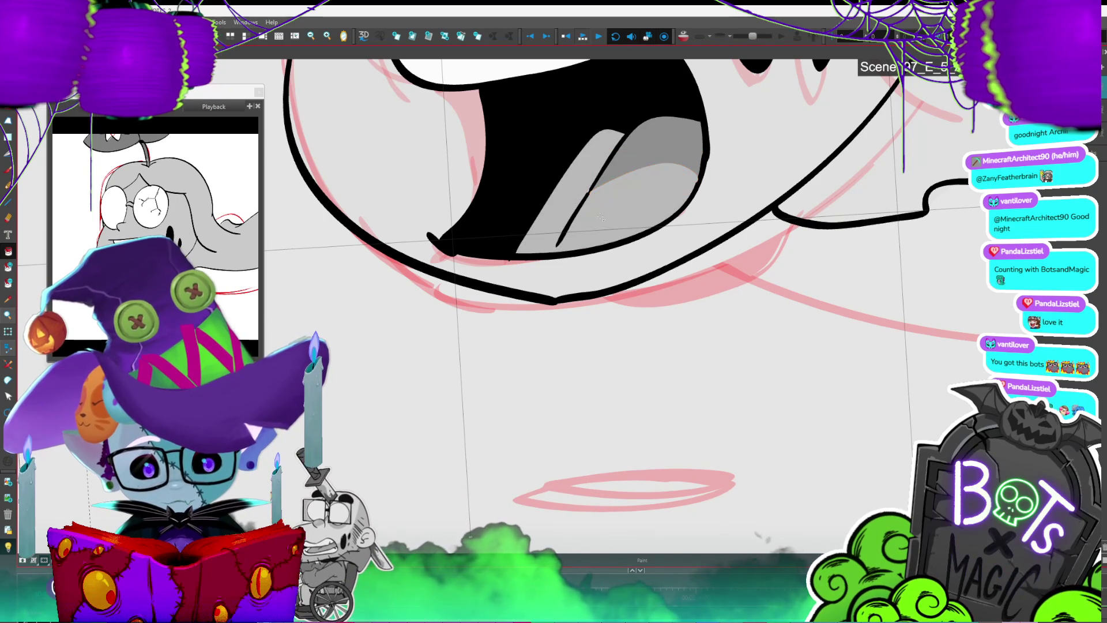
key(ctrl+z)
key(alt+s)
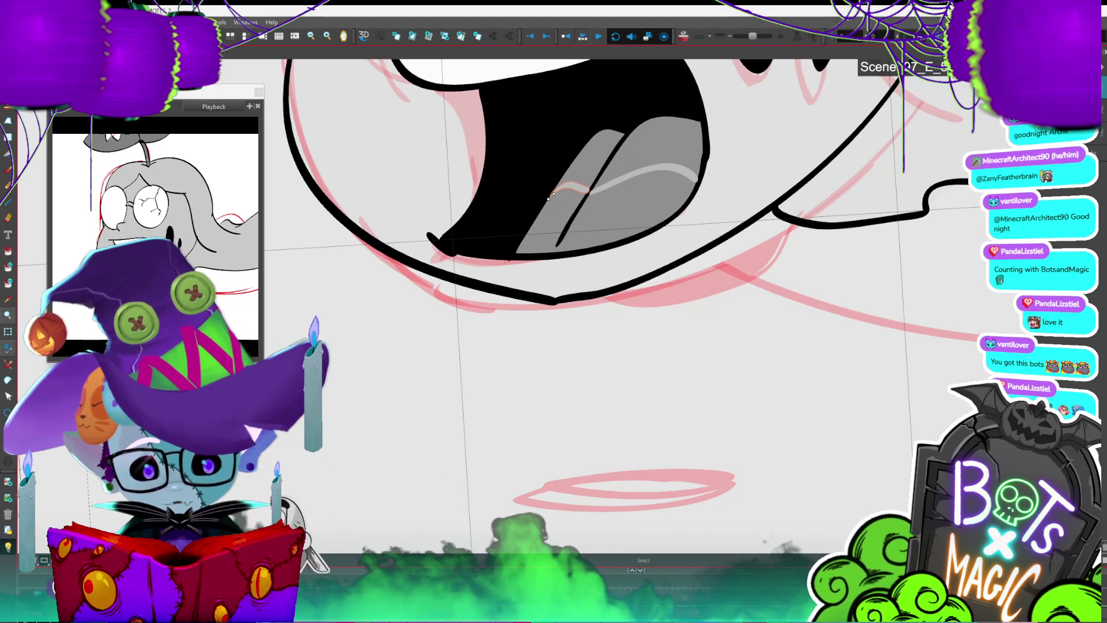
click(565, 204)
Step: Zoom out to the whole camera frame and step to the next drawing frame
key(2)
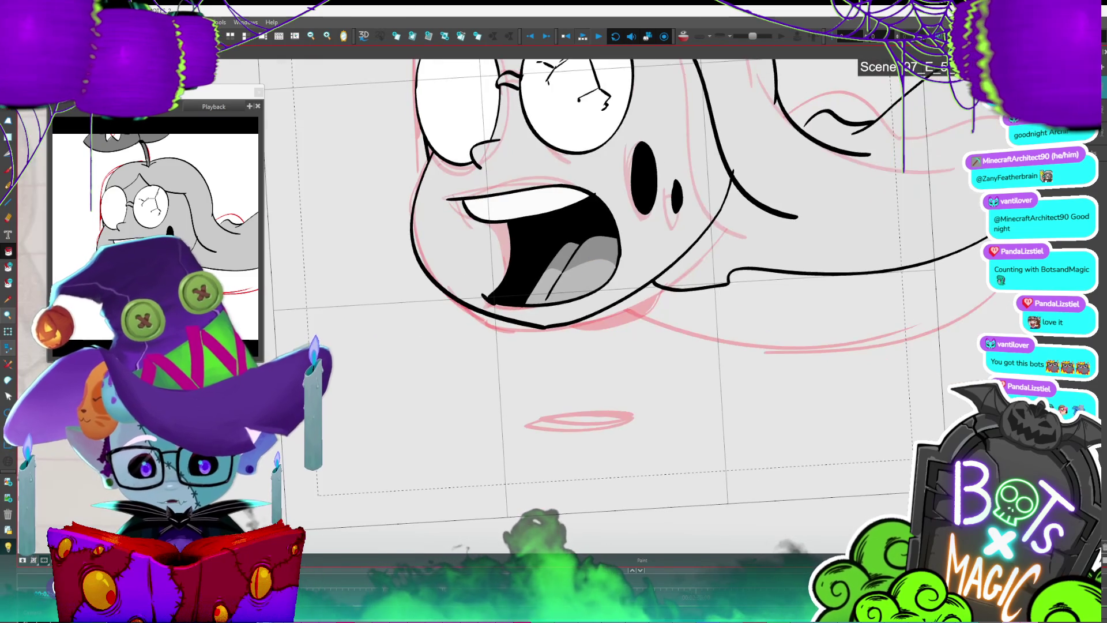
key(2)
key(2)
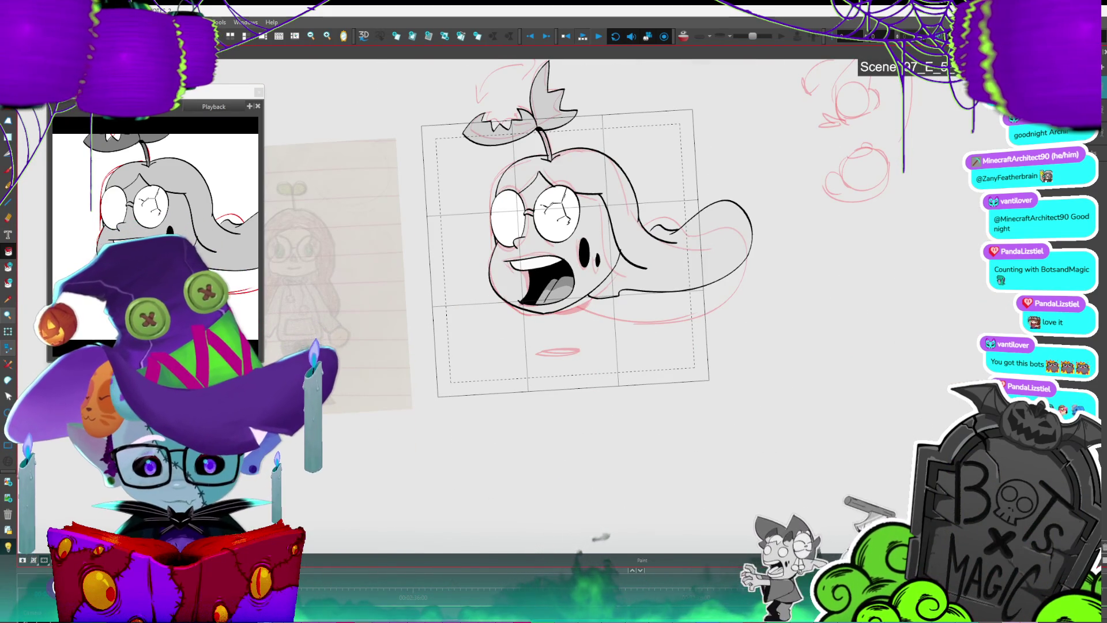
key(period)
key(period)
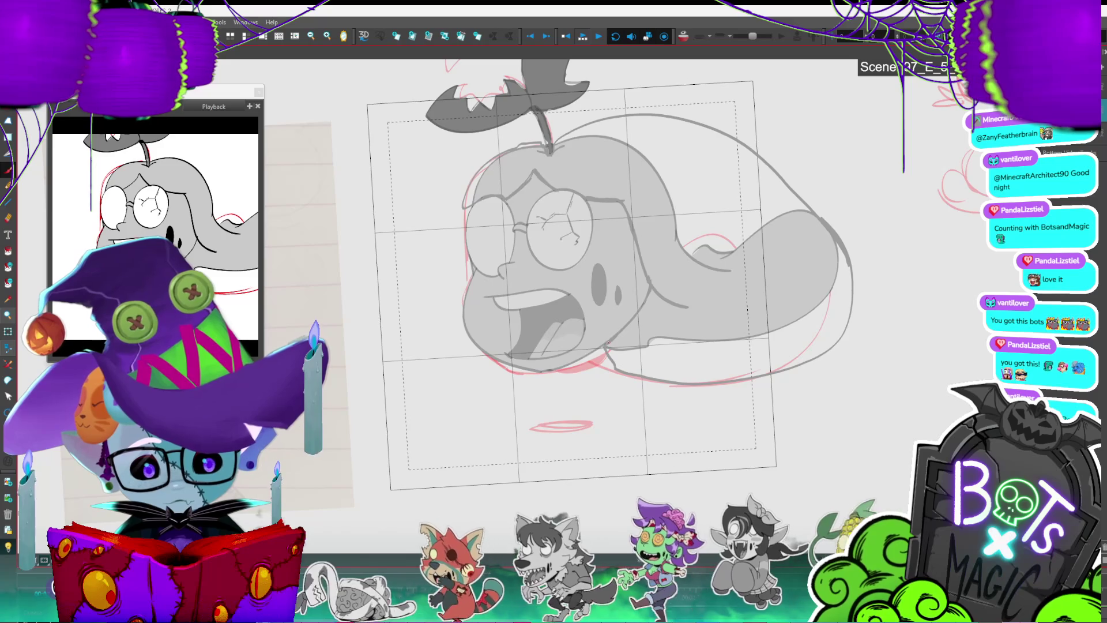
Step: Fill the hair a darker grey and remove the faint outer outline around the head
click(681, 322)
click(864, 269)
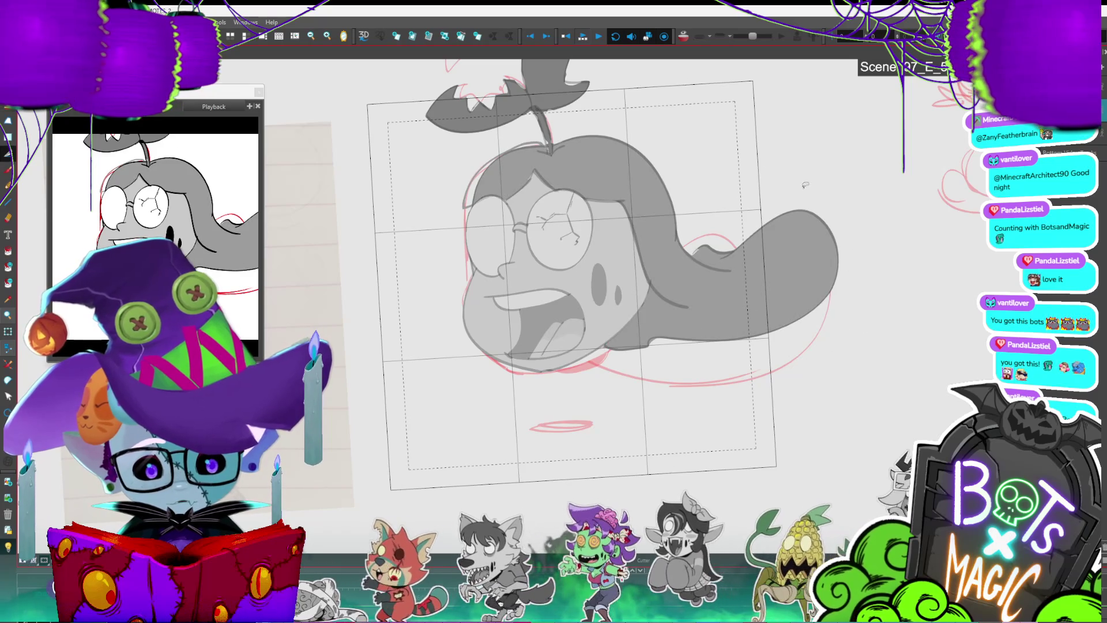
scroll(540, 175, up, 5)
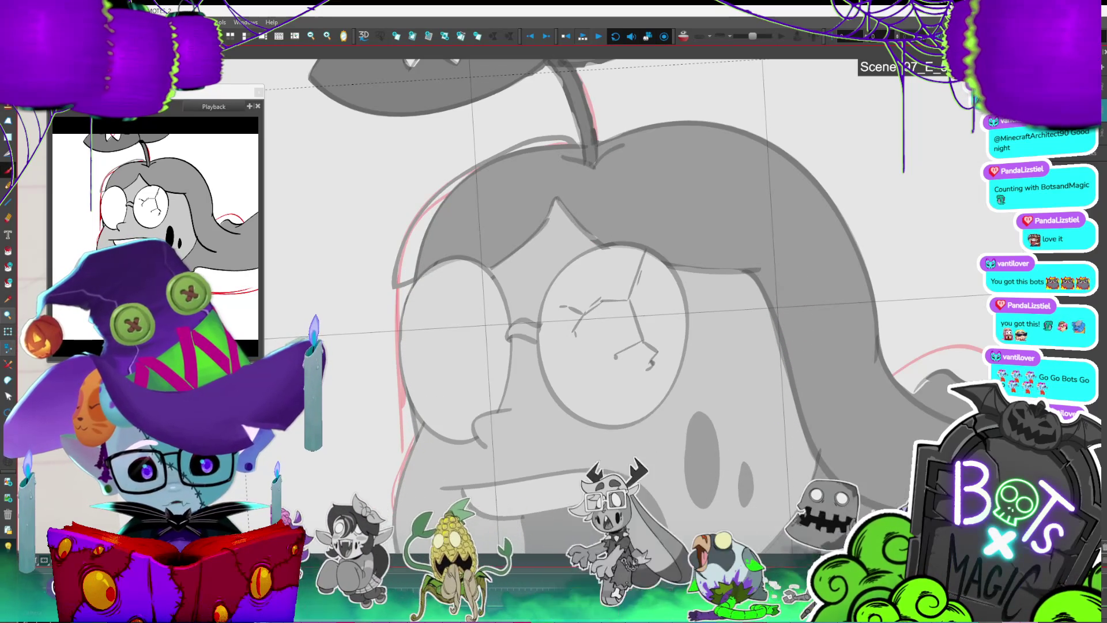
Step: On the open-mouthed frame, replace the top head stroke with a bolder redrawn upper-left outline
key(shift+m)
scroll(620, 323, up, 3)
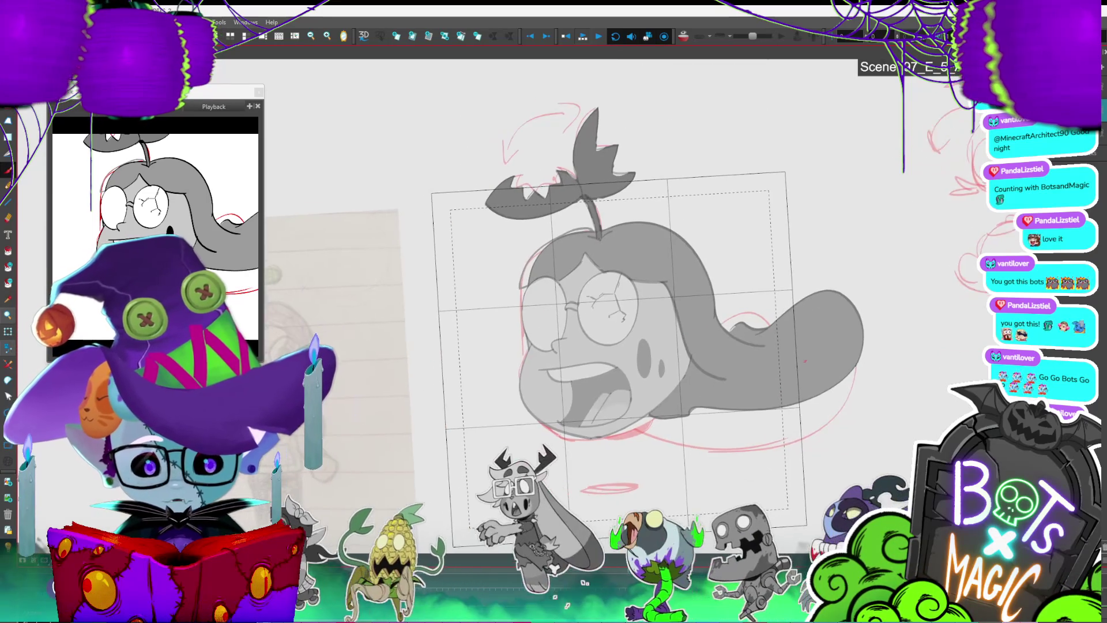
click(567, 256)
key(Delete)
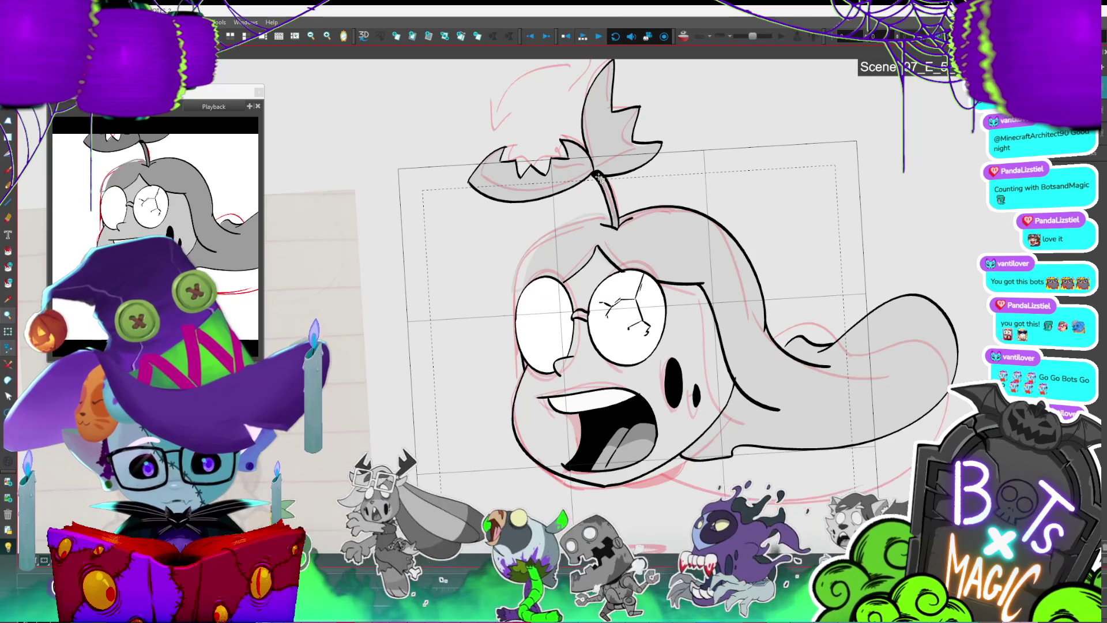
drag(508, 279, 542, 236)
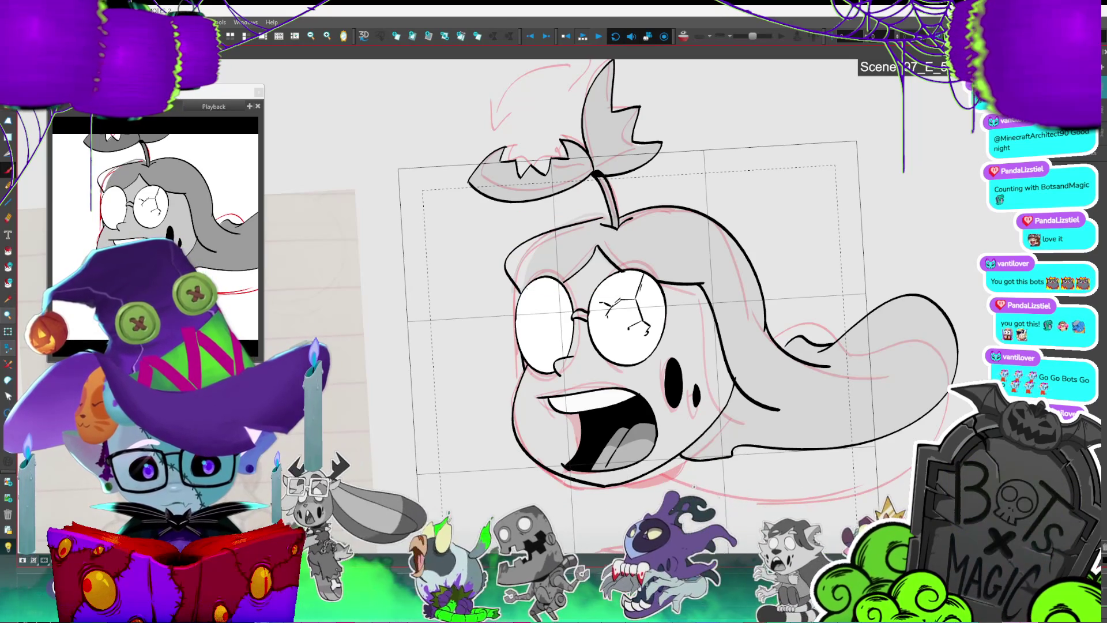
key(shift+l)
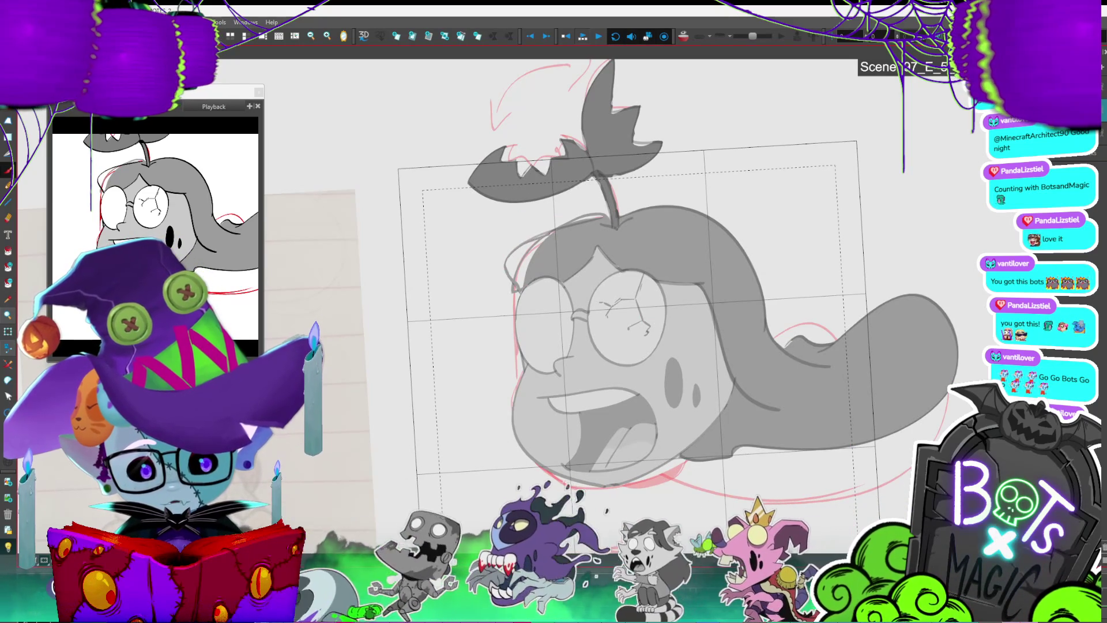
drag(508, 282, 545, 238)
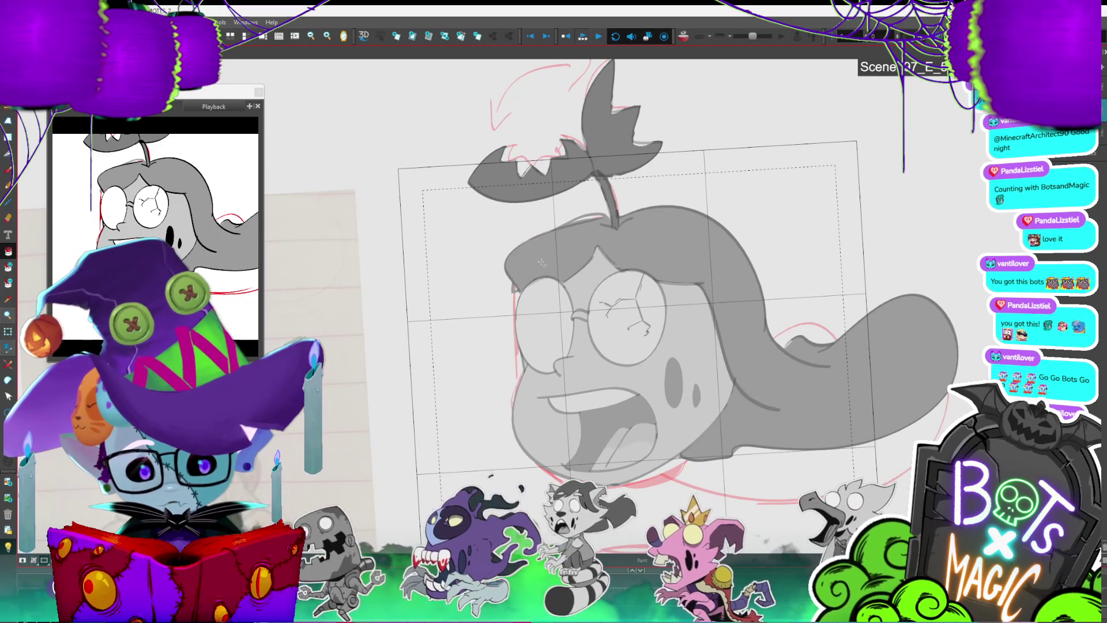
key(shift+l)
key(shift+l)
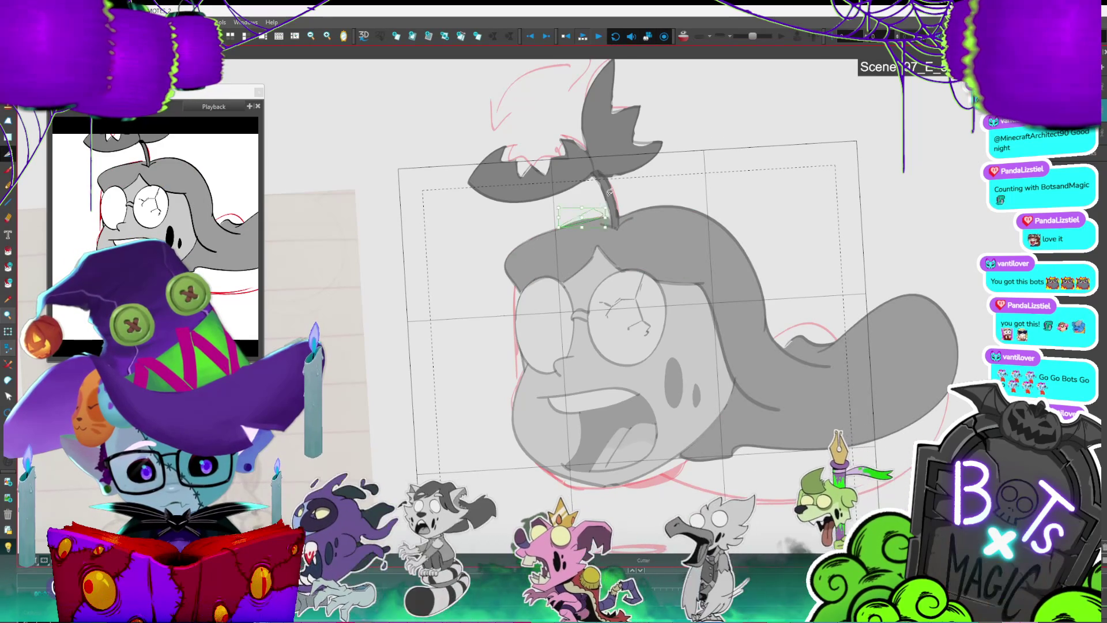
Step: Move the reference photo and red sketches up-left, then shrink the grey head toward the lower left
key(2)
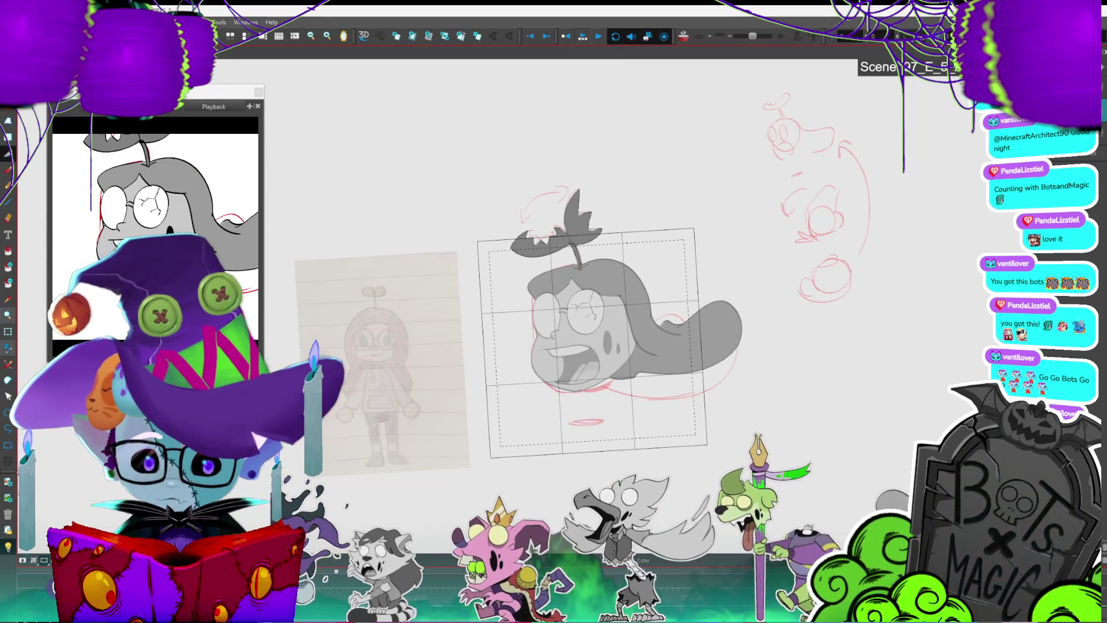
key(2)
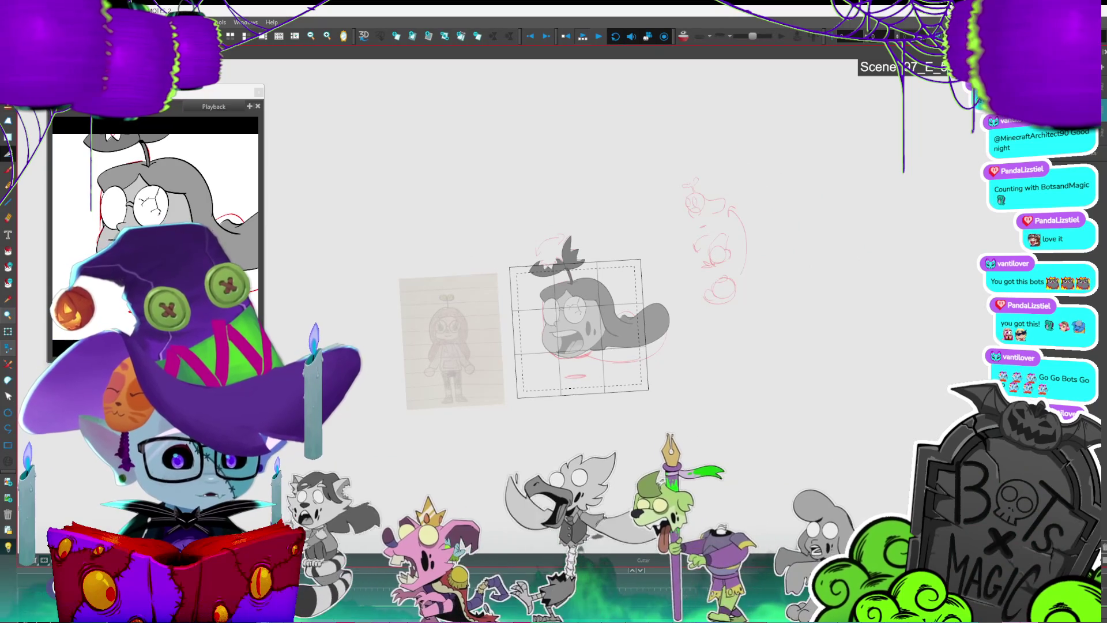
key(1)
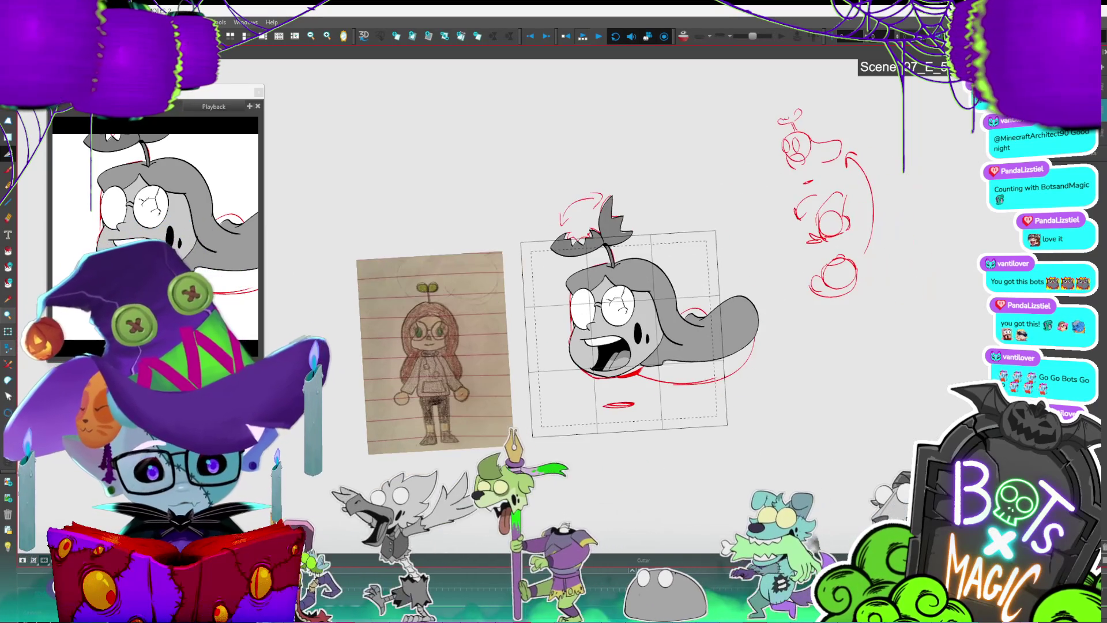
key(ctrl+a)
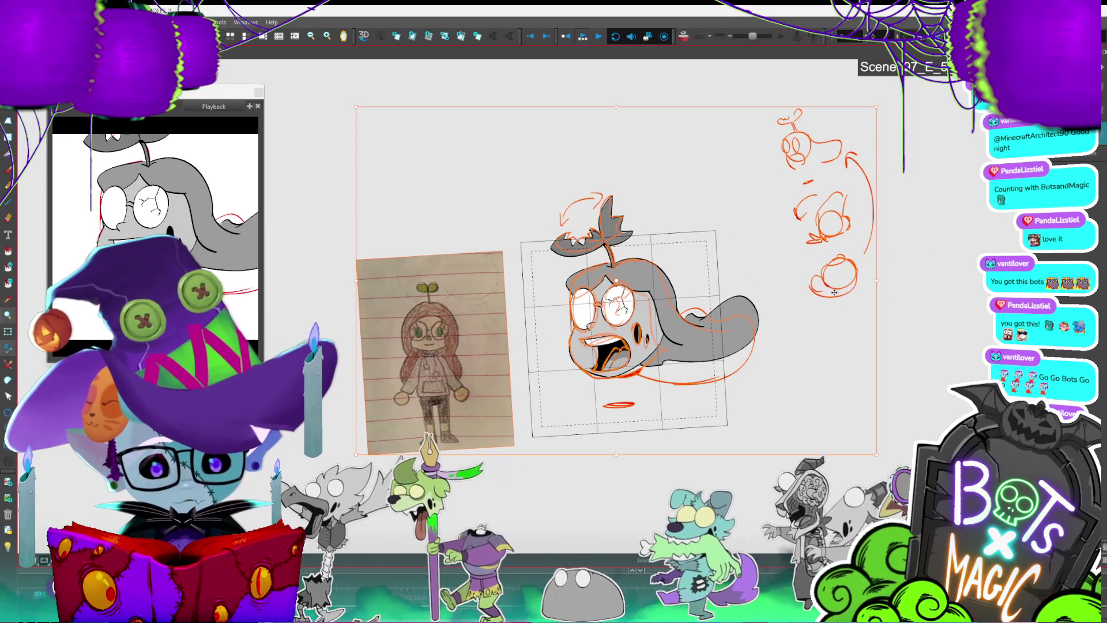
drag(842, 290, 801, 67)
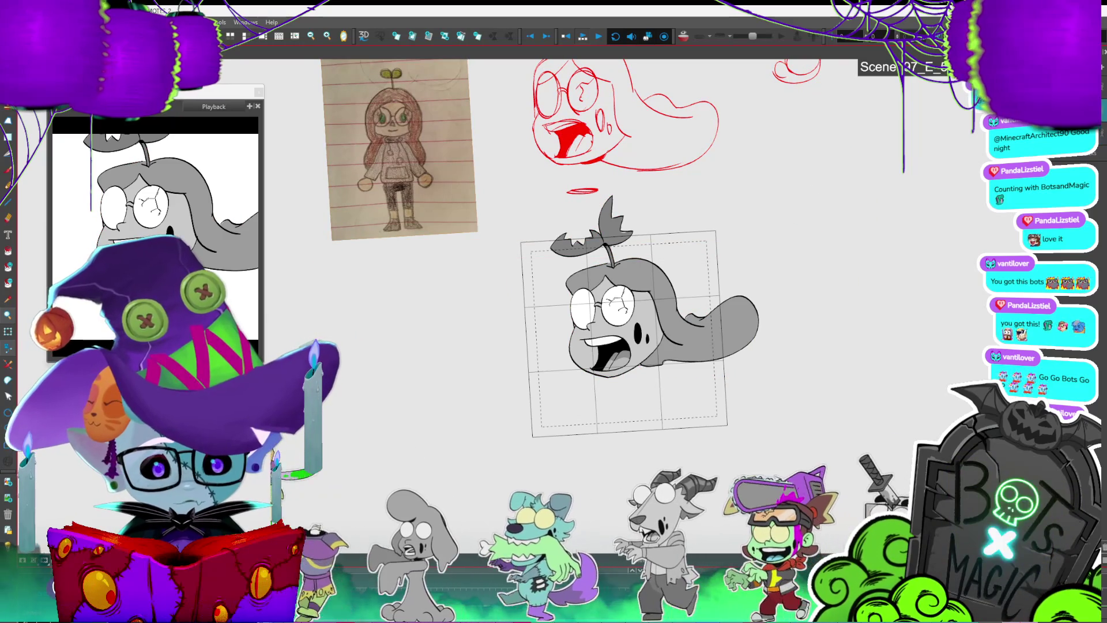
click(750, 317)
mouse_move(764, 190)
mouse_down()
mouse_move(717, 271)
mouse_move(699, 349)
mouse_up()
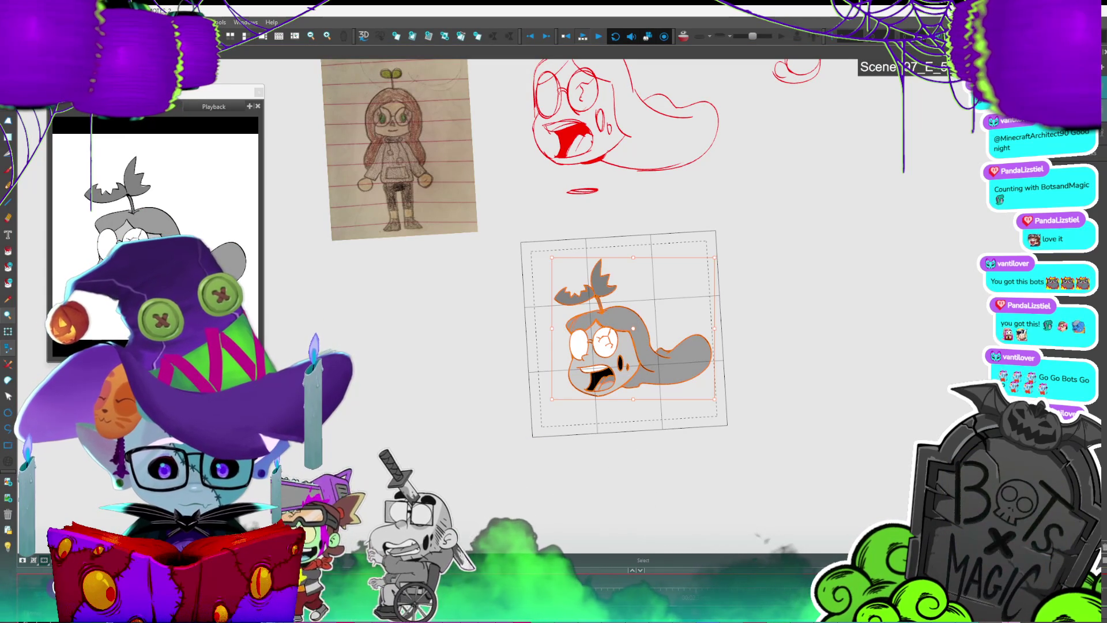
Step: On the next head frame, lasso-cut the sprout leaves and nudge them slightly down
key(Escape)
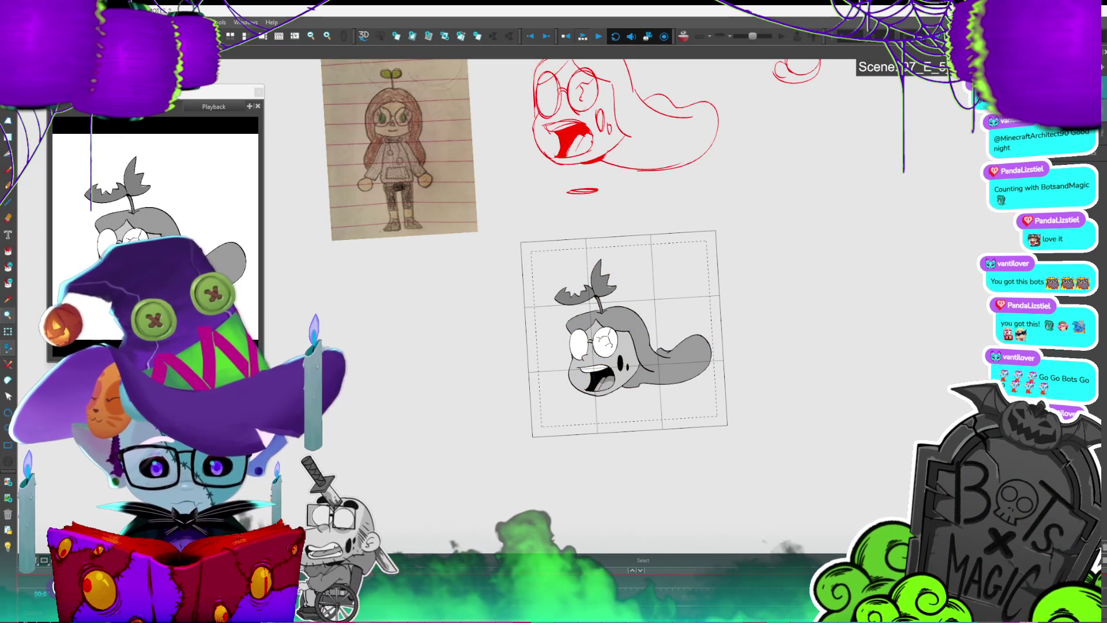
scroll(643, 376, up, 3)
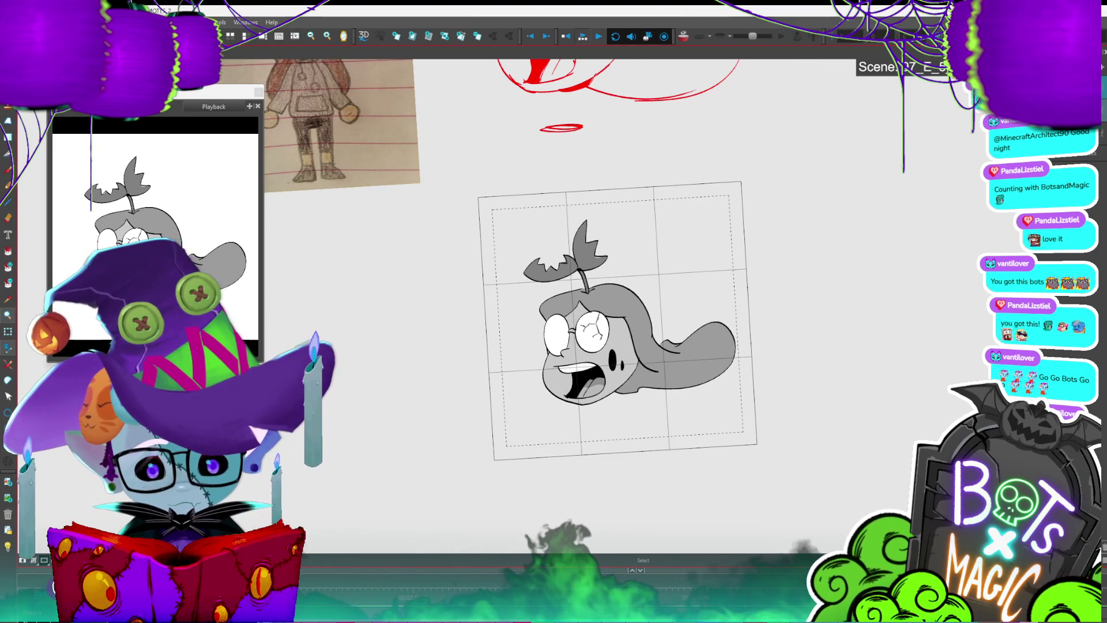
key(ctrl+a)
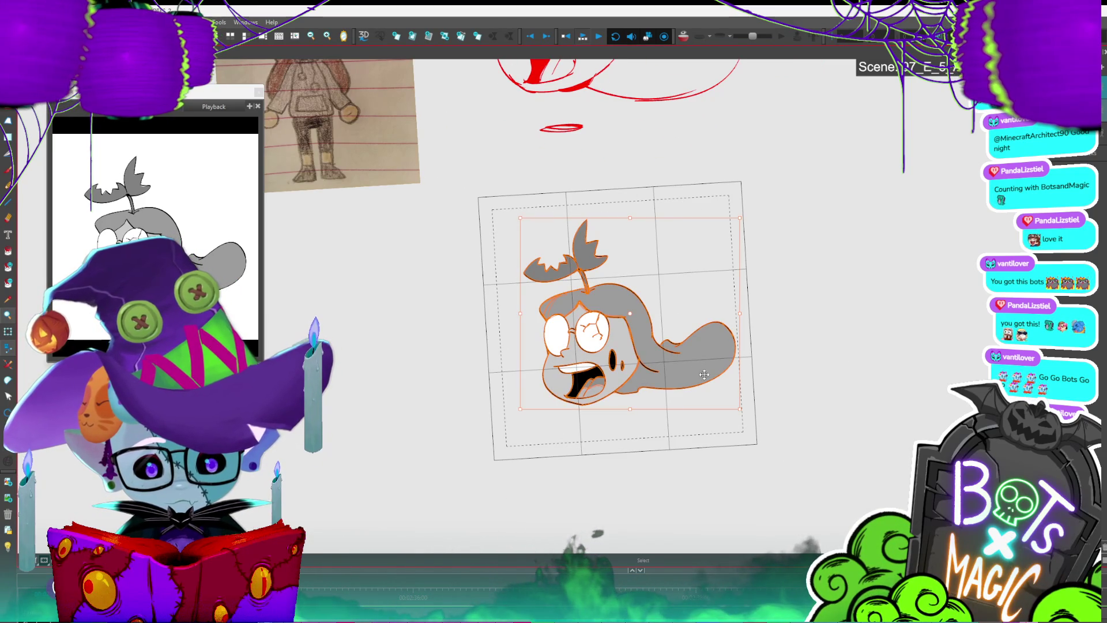
key(period)
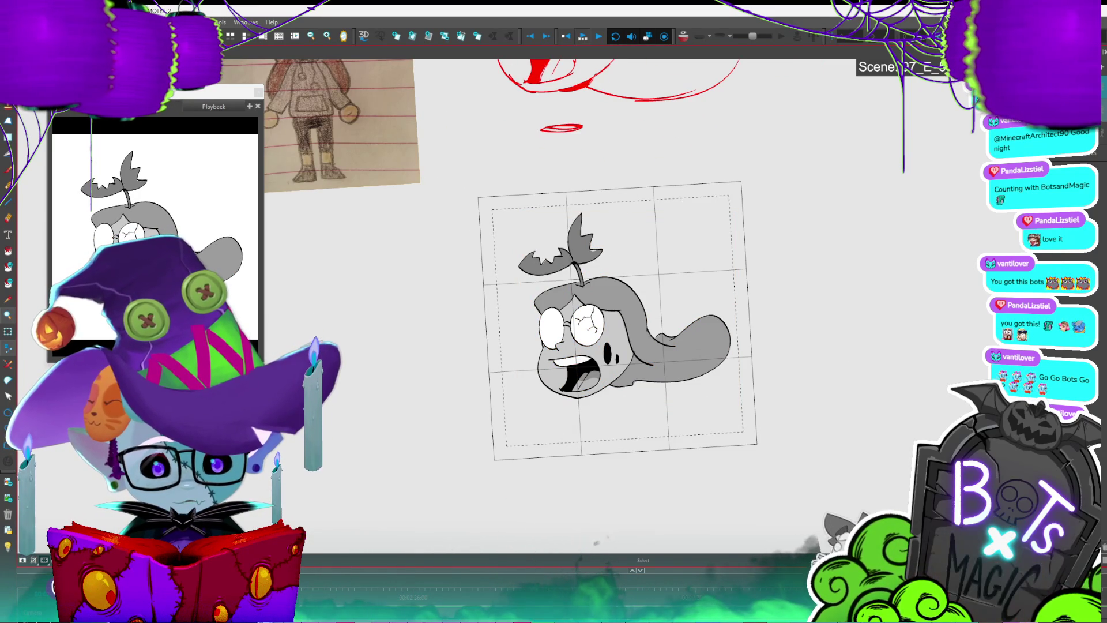
key(alt+t)
mouse_move(576, 179)
mouse_down()
mouse_move(611, 263)
mouse_move(588, 274)
mouse_move(500, 218)
mouse_up()
mouse_move(585, 278)
mouse_down()
mouse_move(553, 175)
mouse_move(586, 174)
mouse_up()
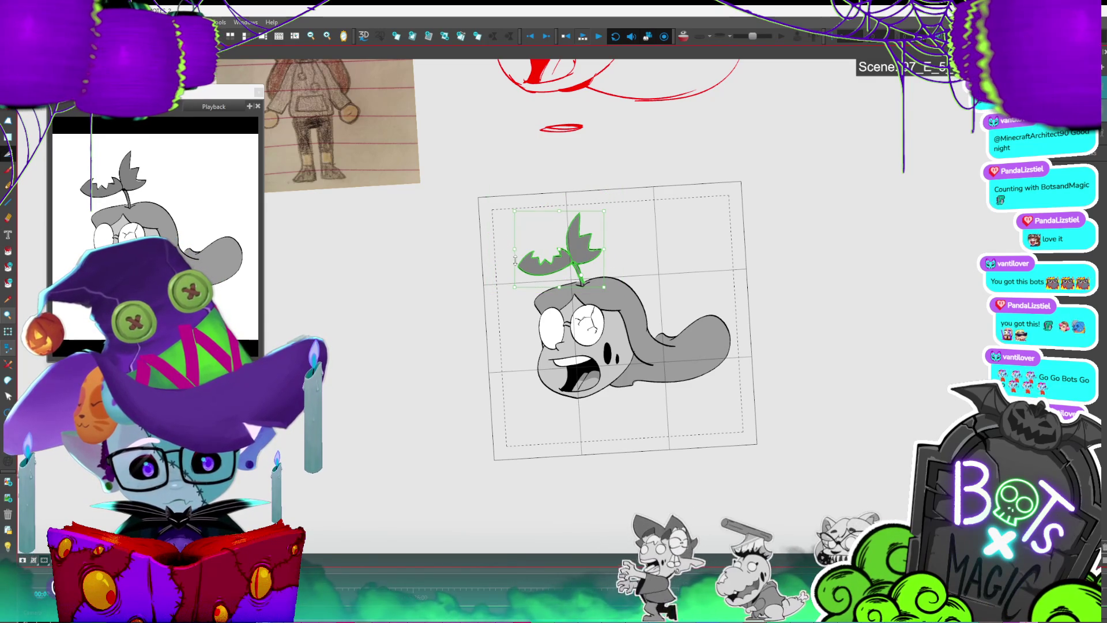
drag(533, 239, 535, 240)
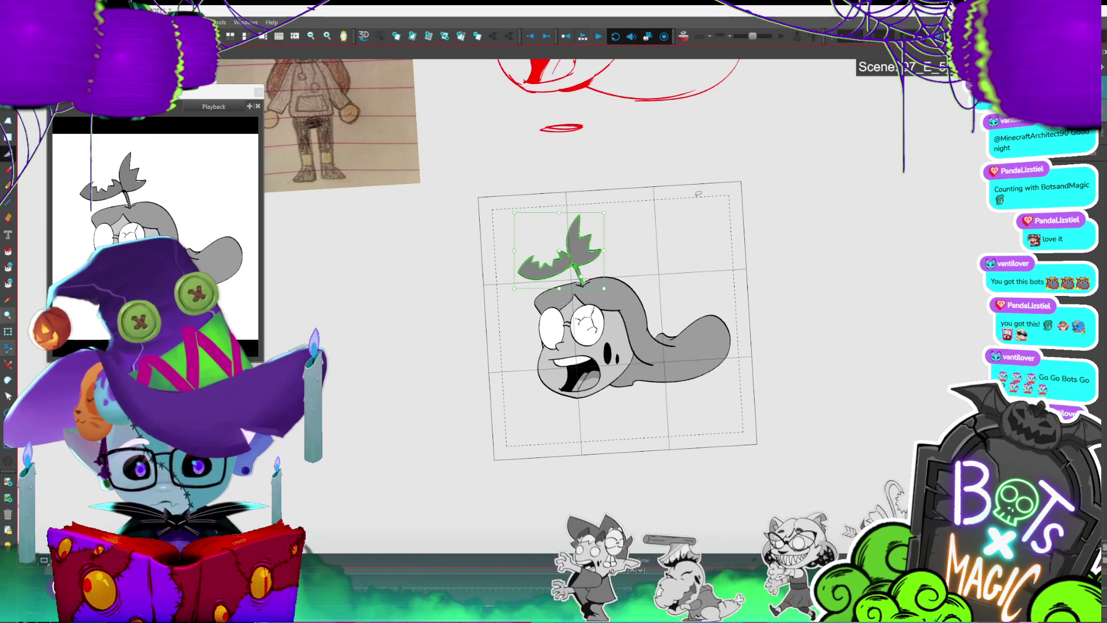
click(890, 300)
key(period)
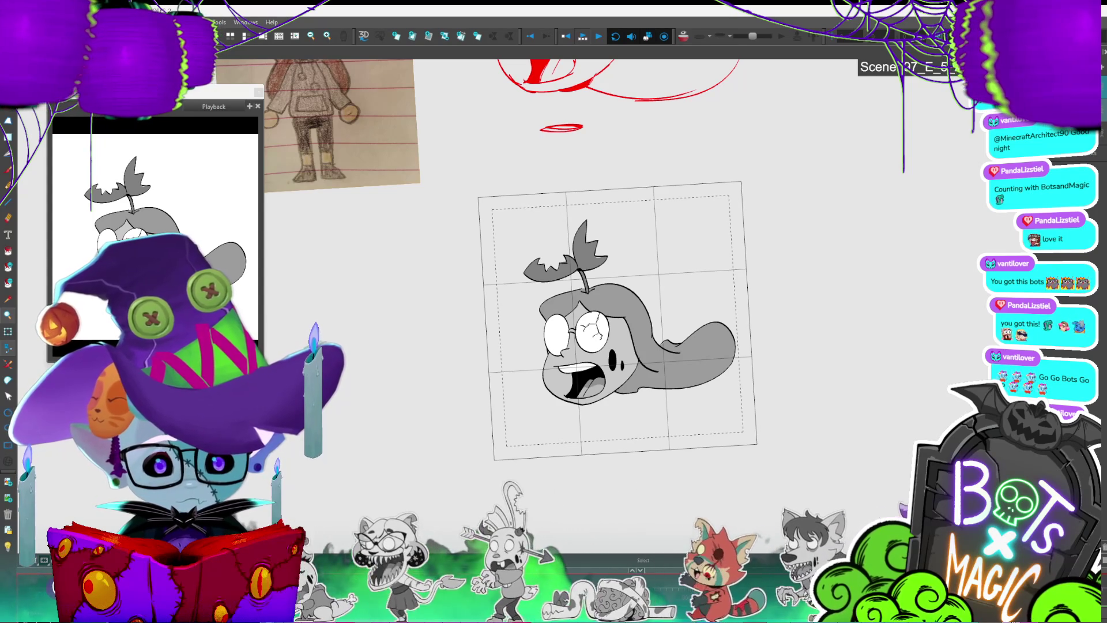
scroll(758, 318, down, 1)
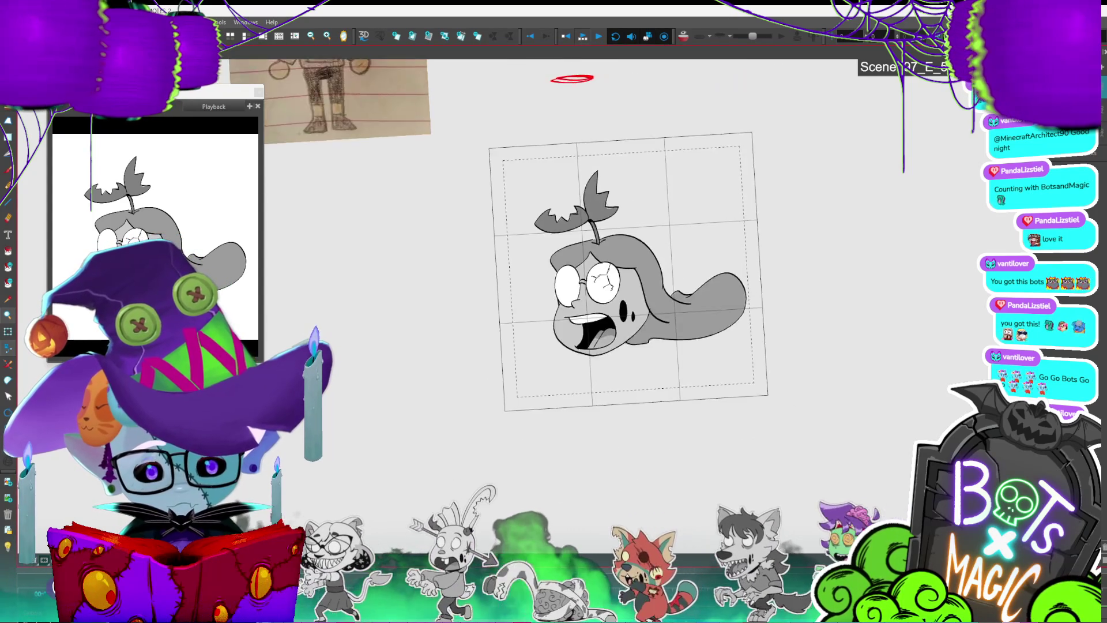
Step: Add an ink line on the hair edge and delete both parts of the ponytail's black outline
key(2)
key(1)
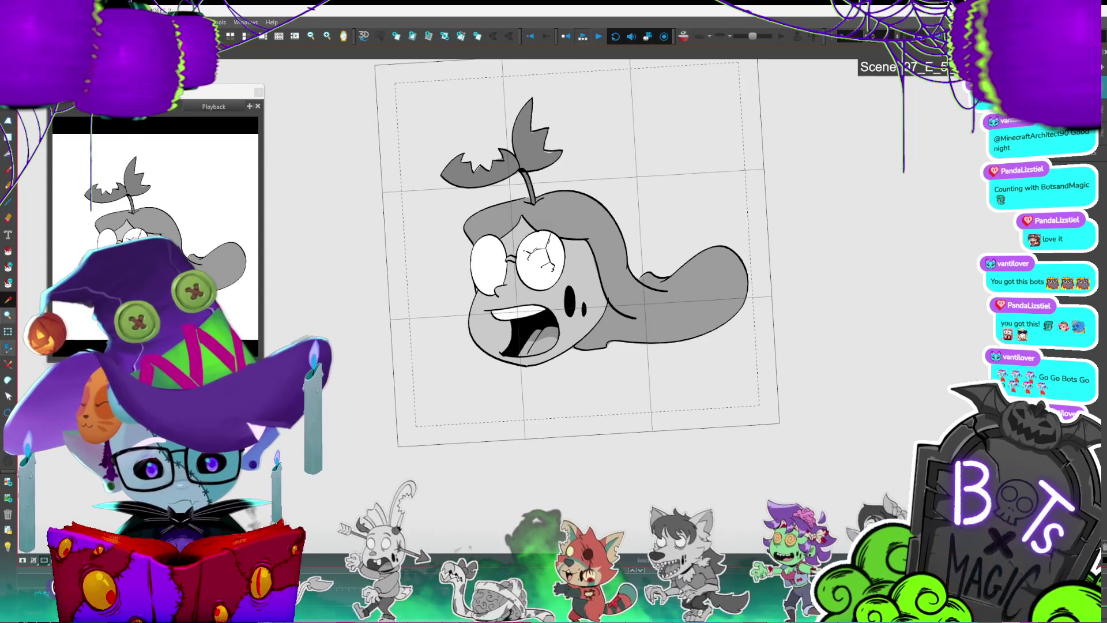
drag(586, 236, 606, 300)
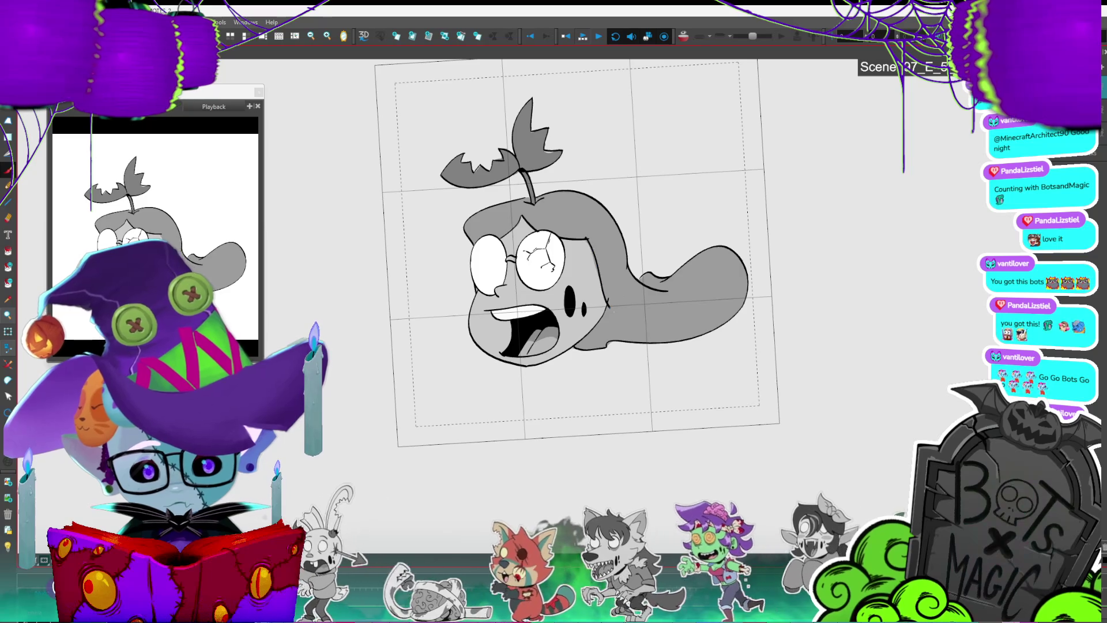
click(681, 271)
key(Delete)
click(663, 343)
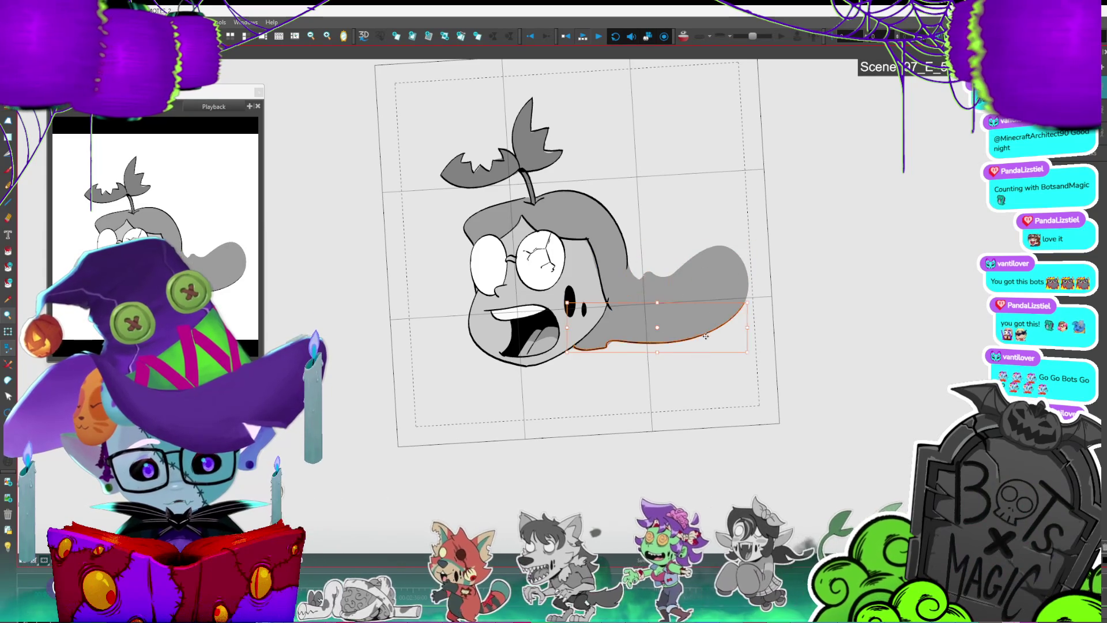
key(Delete)
Step: Delete the stray grey fill blob and fill the lower hair area with grey
key(alt+b)
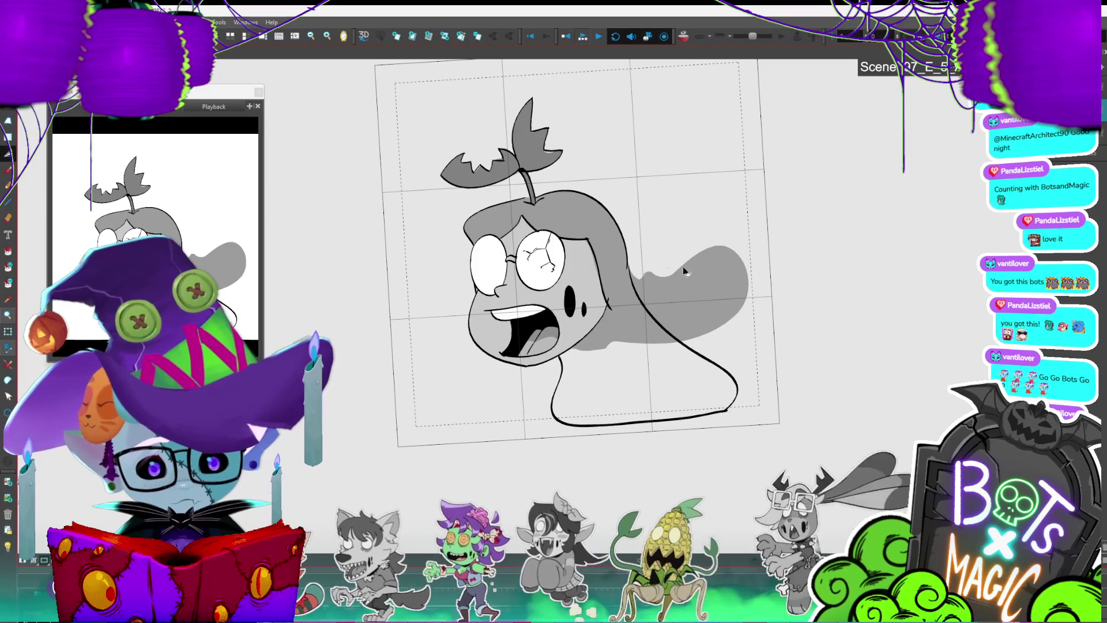
click(635, 260)
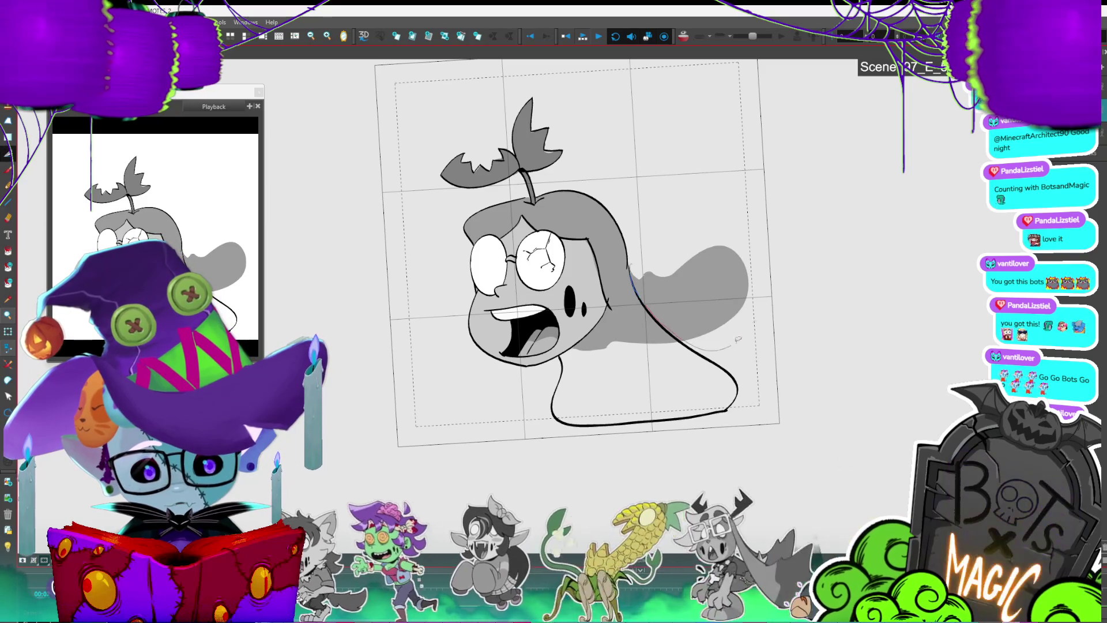
key(Delete)
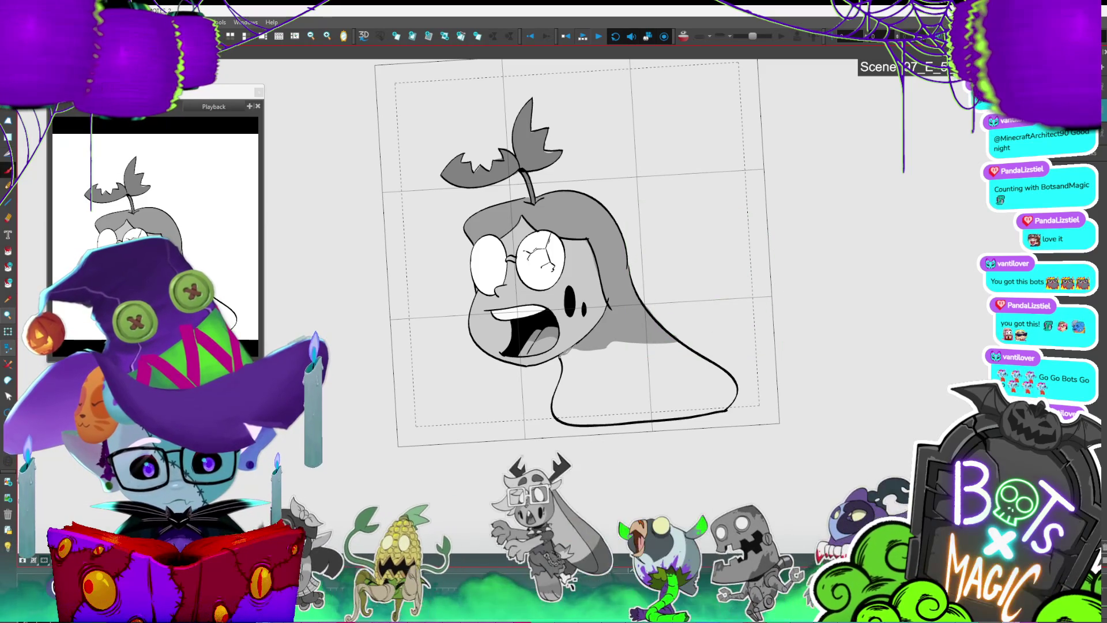
key(ctrl+z)
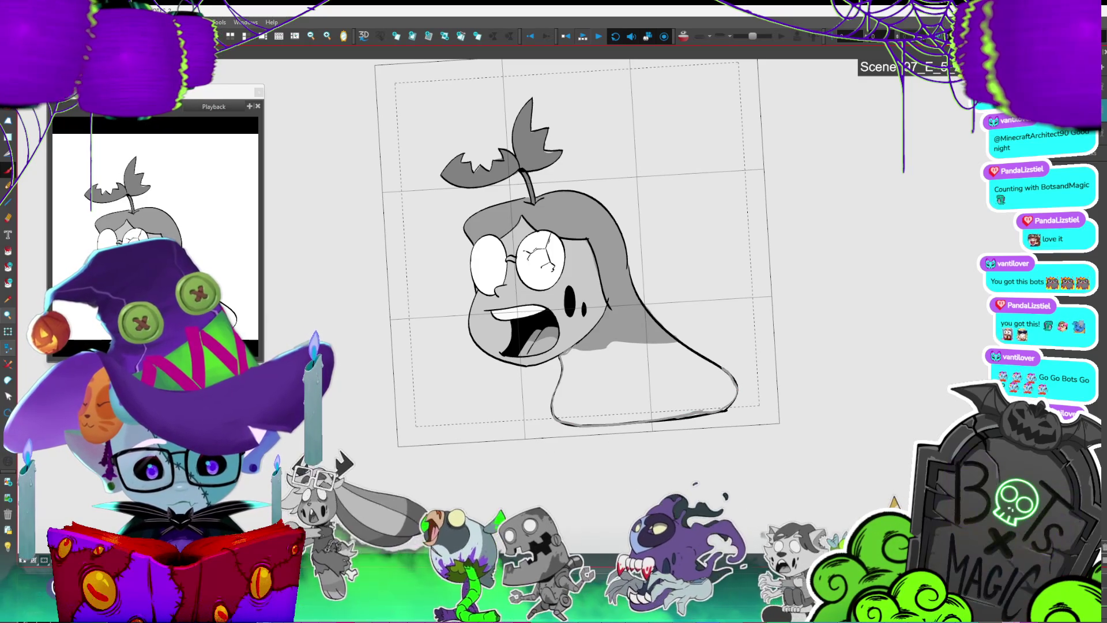
click(686, 383)
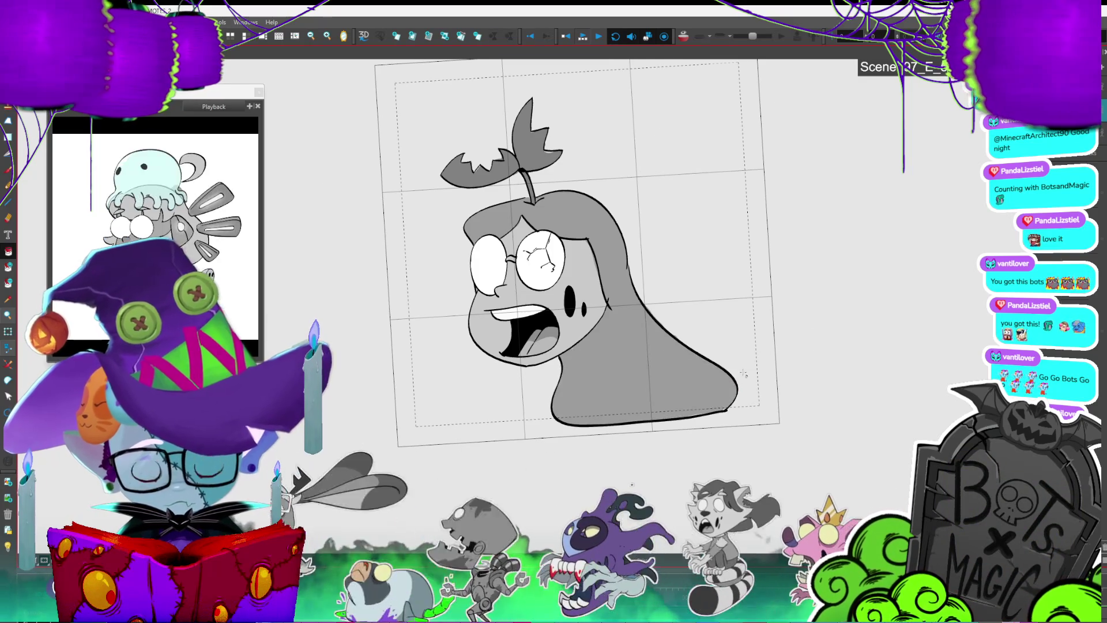
key(period)
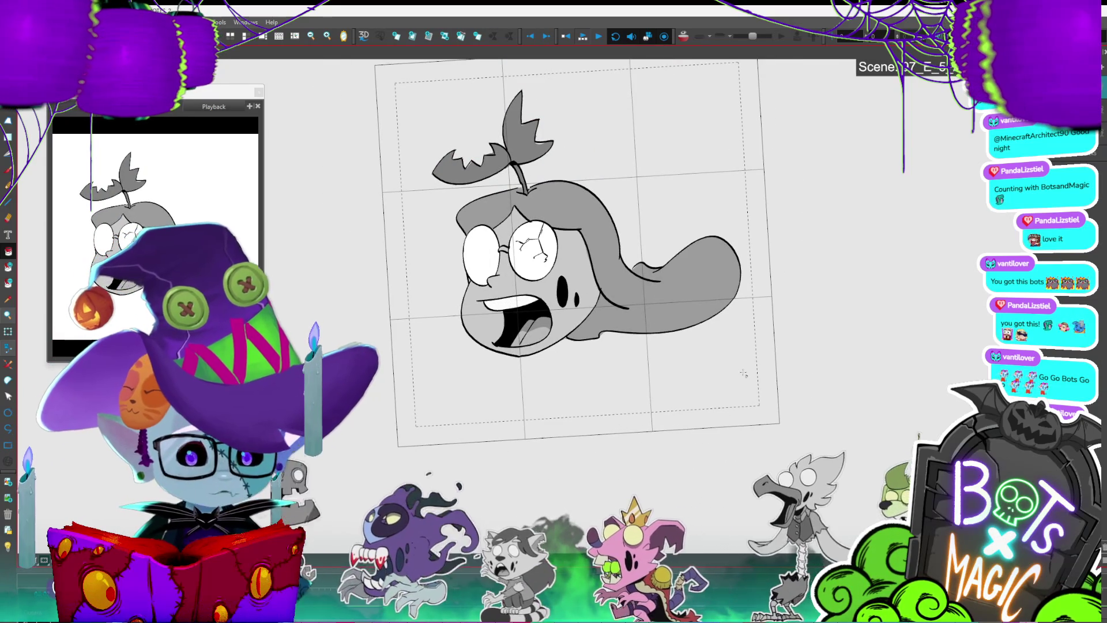
Step: Play back the animation and nudge the current drawing slightly up and left
key(Return)
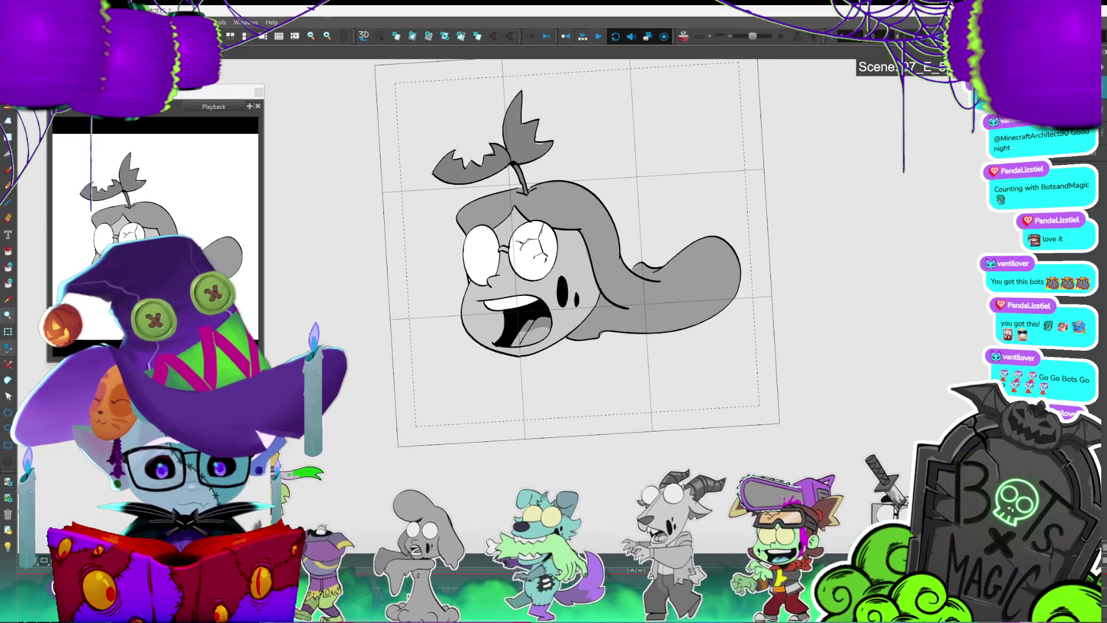
click(736, 290)
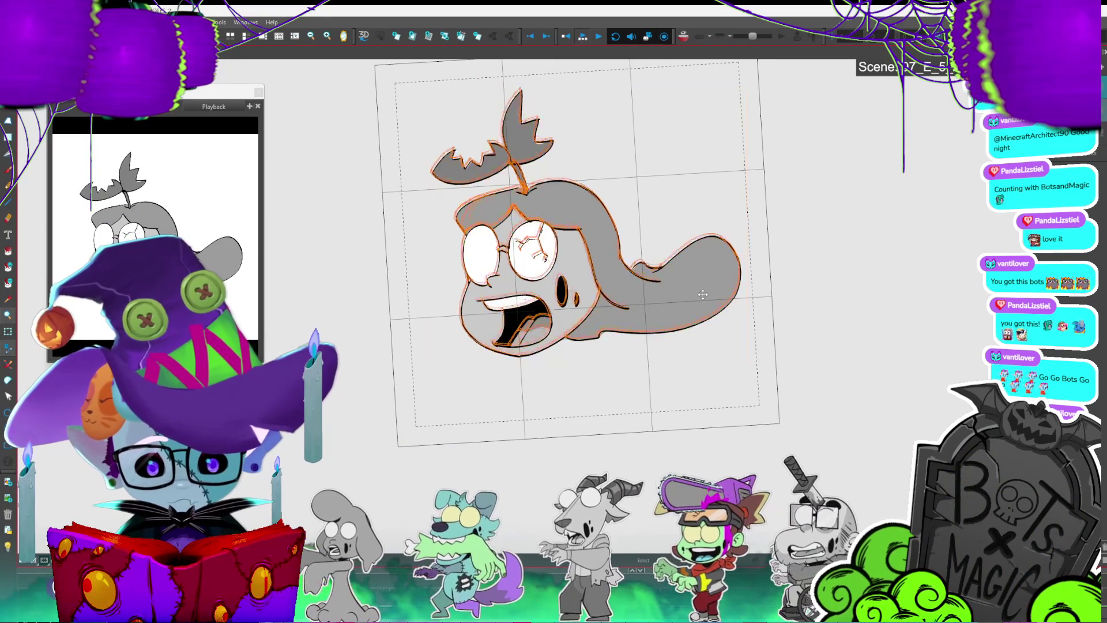
drag(702, 294, 696, 289)
click(743, 248)
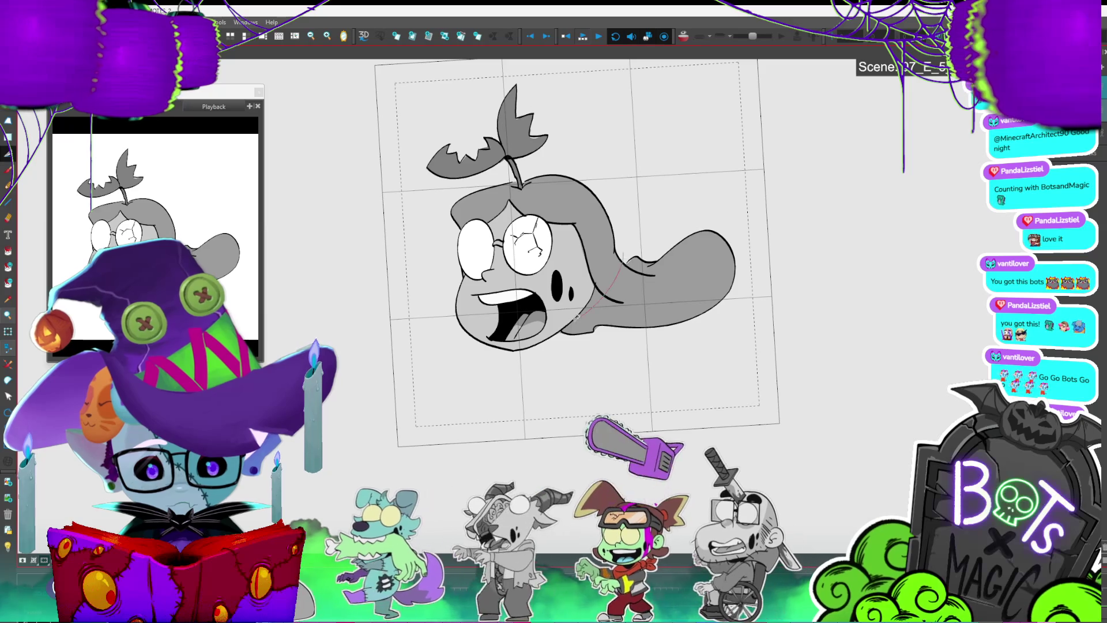
Step: Delete the hair shape to the right of the head
click(626, 249)
key(Delete)
key(alt+b)
drag(621, 263, 638, 261)
key(ctrl+z)
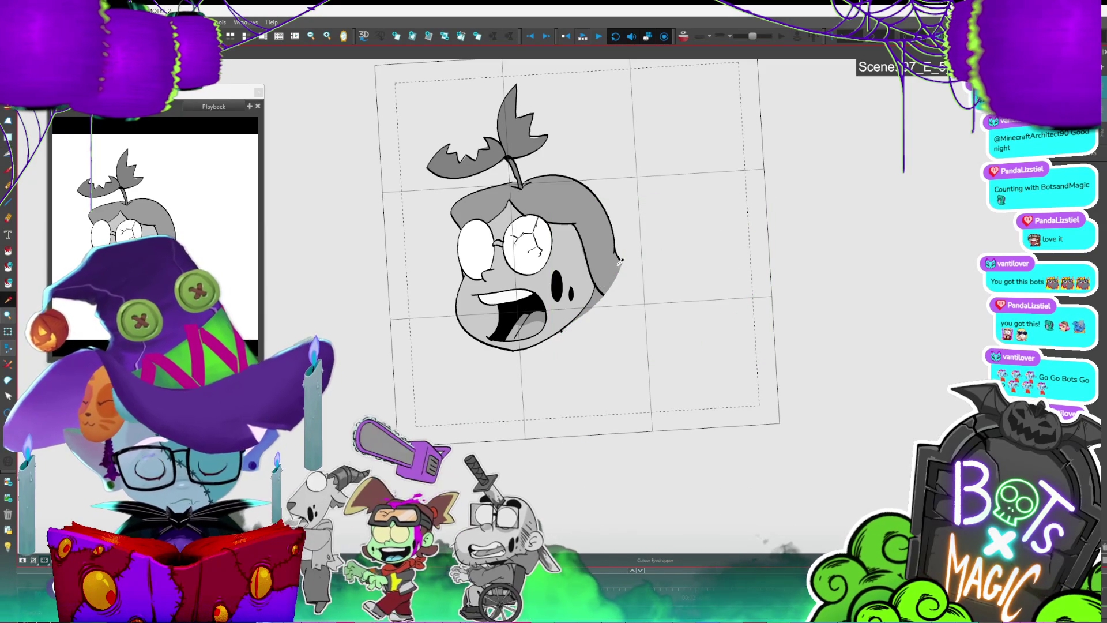
Step: Flip between the short-hair, long-hair and sideways-hair drawings to compare them
key(period)
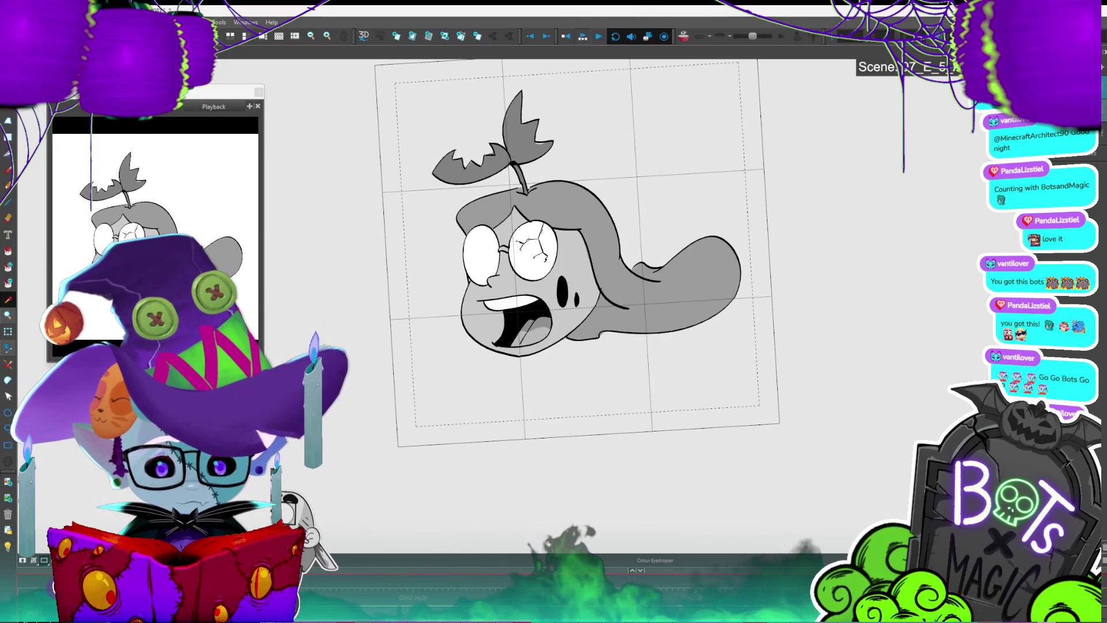
key(period)
key(period)
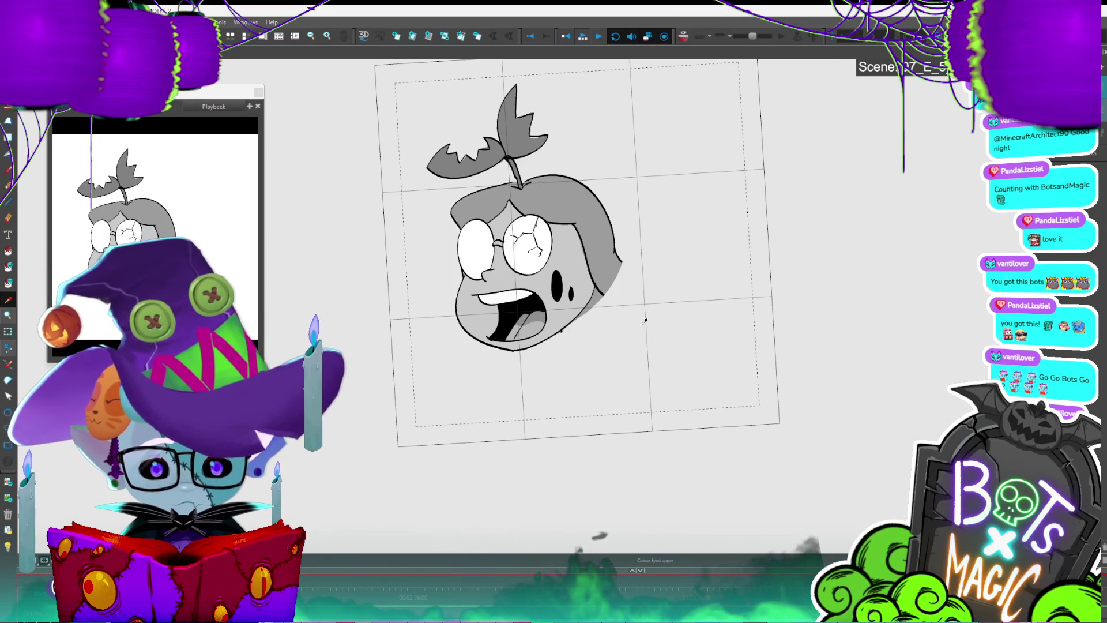
key(alt+b)
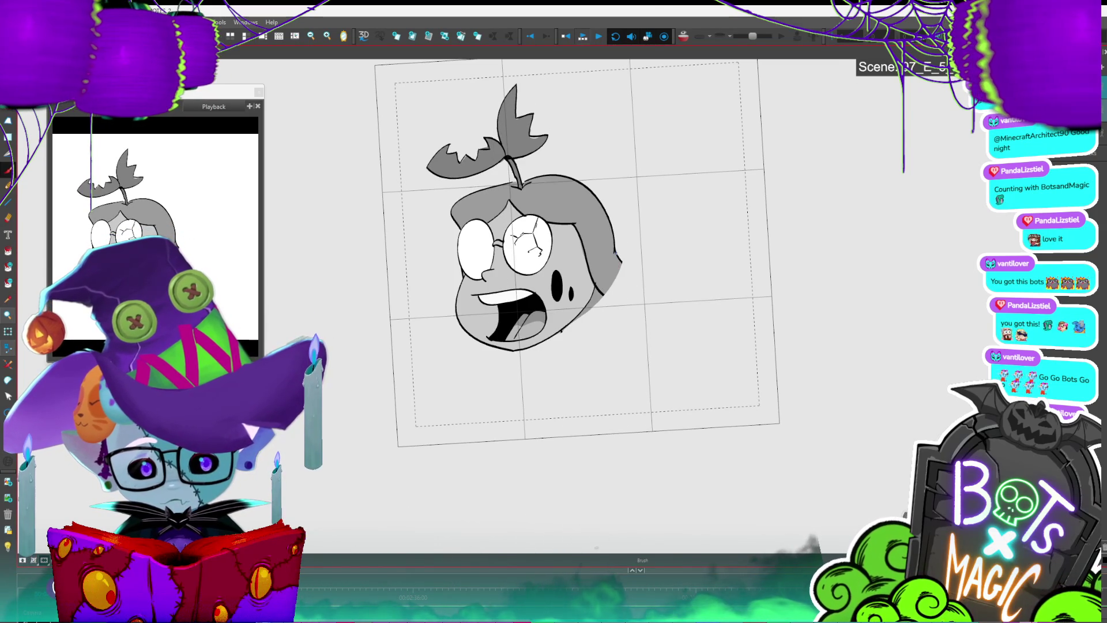
key(period)
key(period)
key(comma)
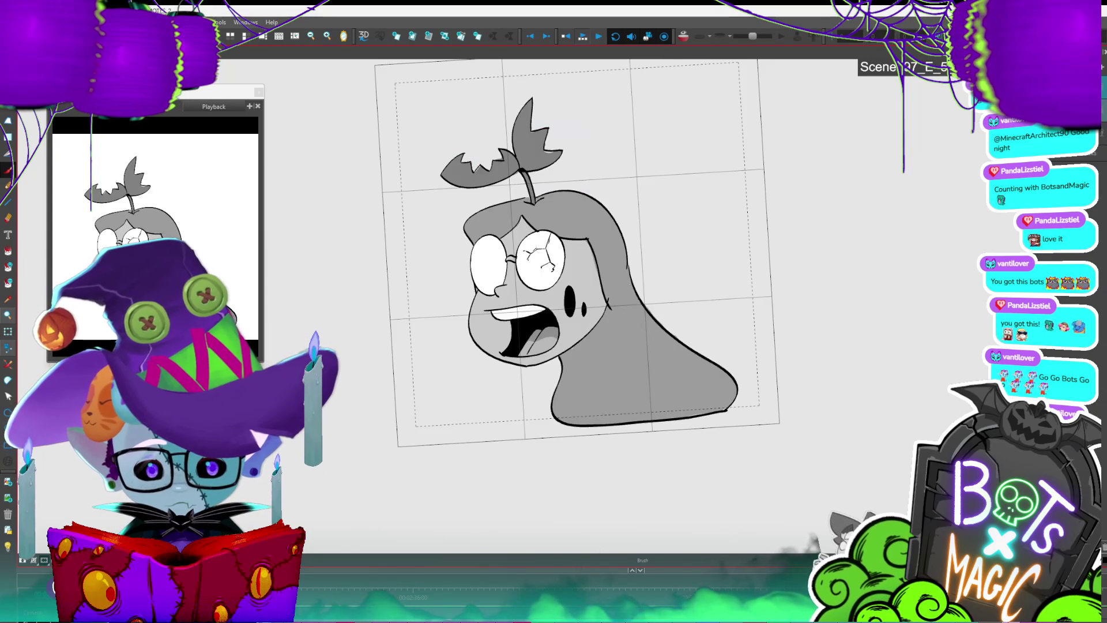
key(comma)
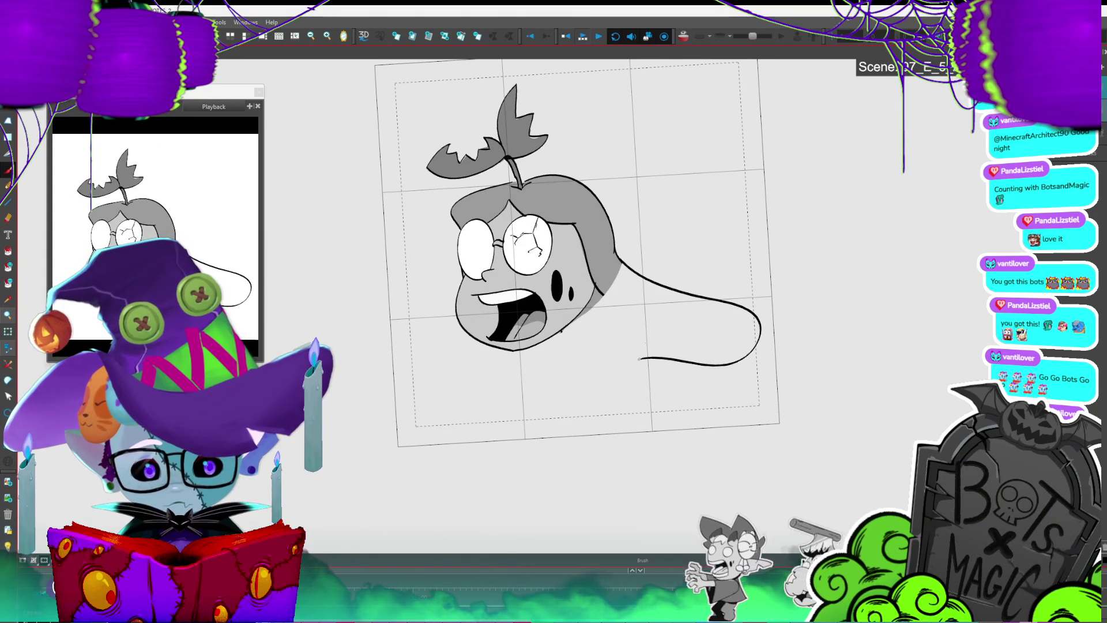
key(period)
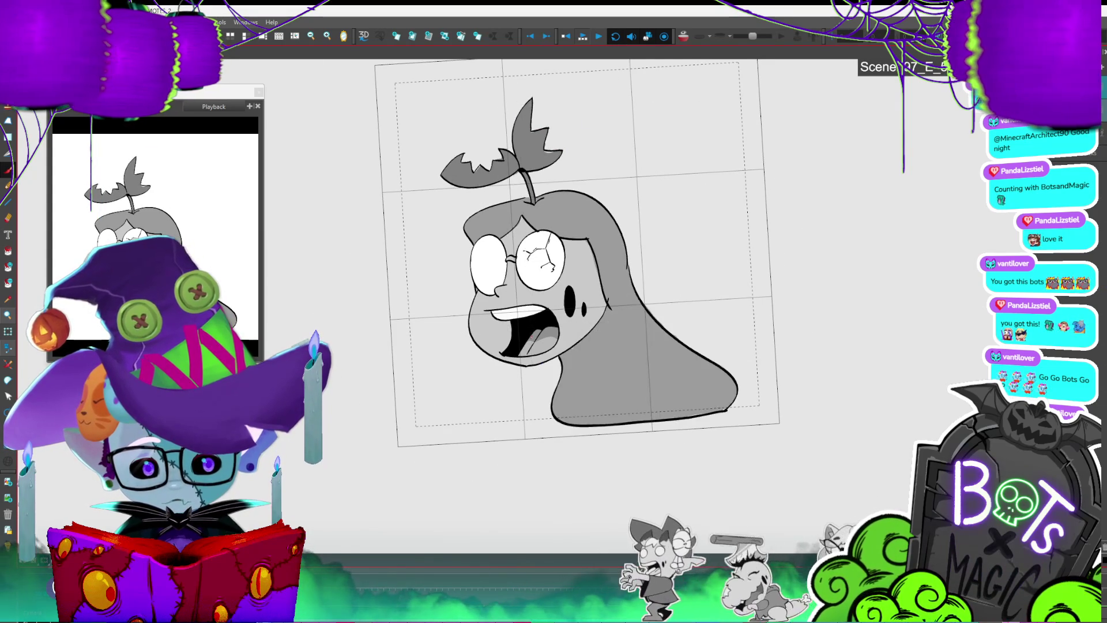
key(period)
Step: Step through the drawings, selecting the sideways-hair and ghost-head drawings in turn
click(697, 307)
key(period)
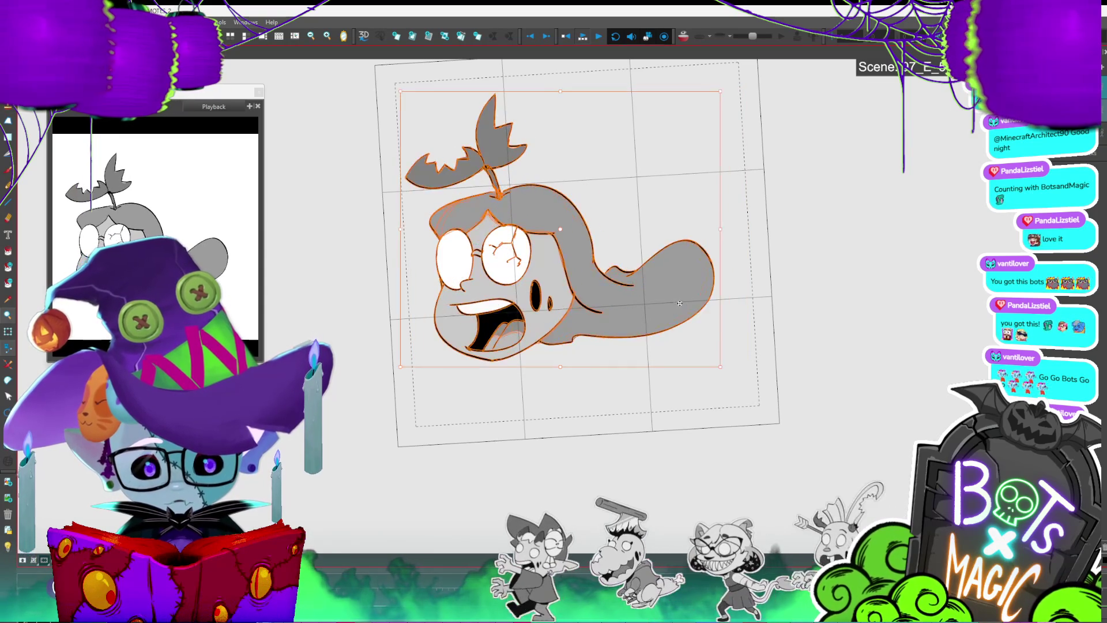
key(period)
key(period)
click(684, 299)
key(period)
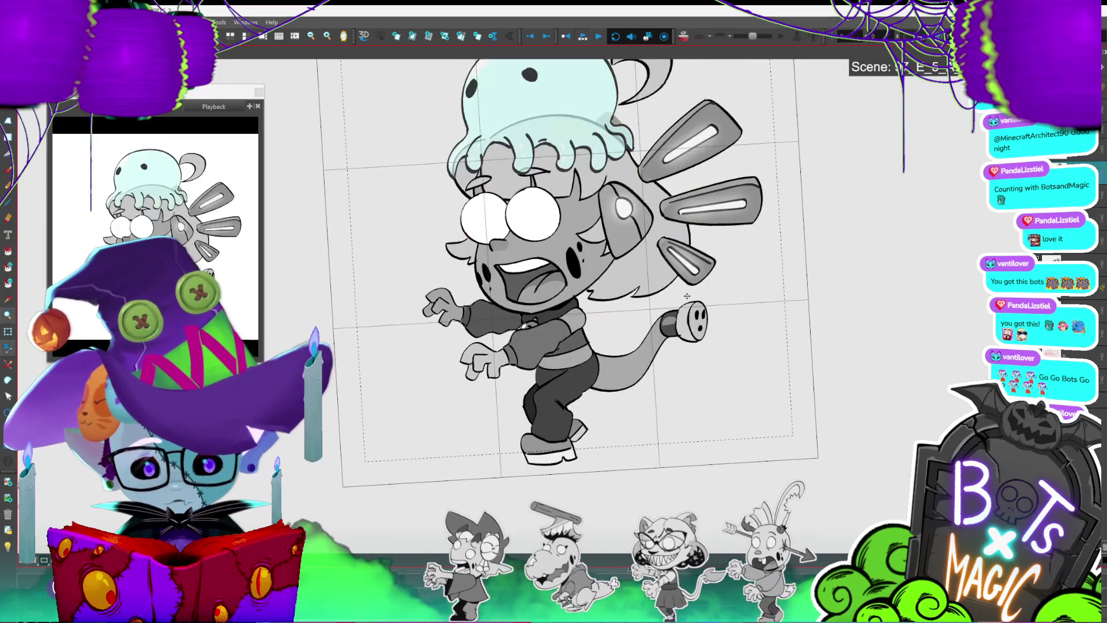
key(comma)
click(687, 295)
key(period)
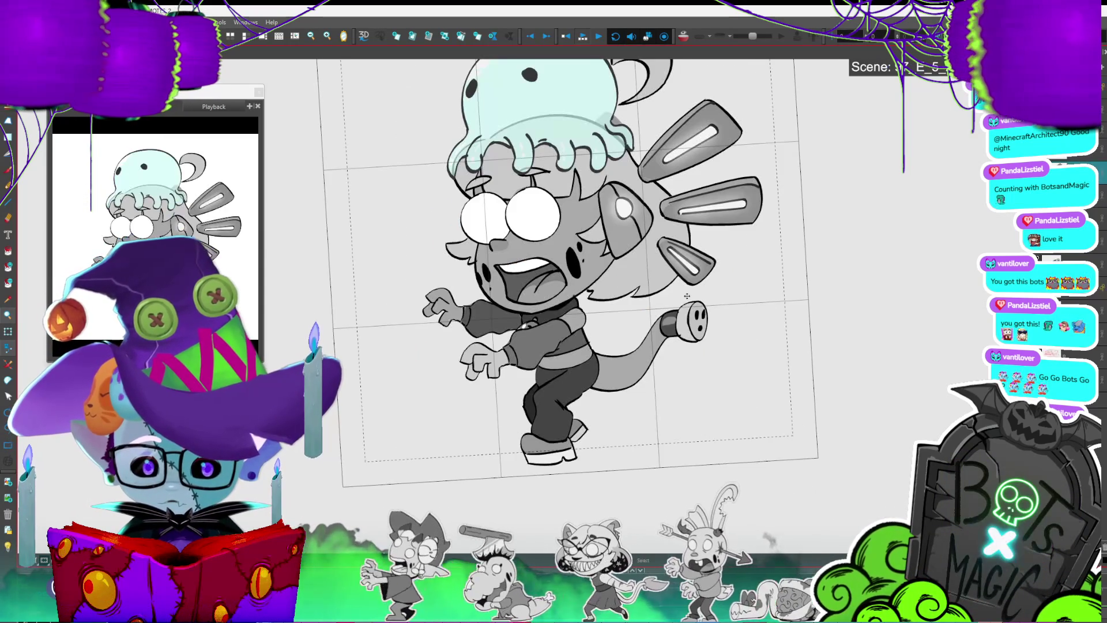
key(period)
key(period)
key(period)
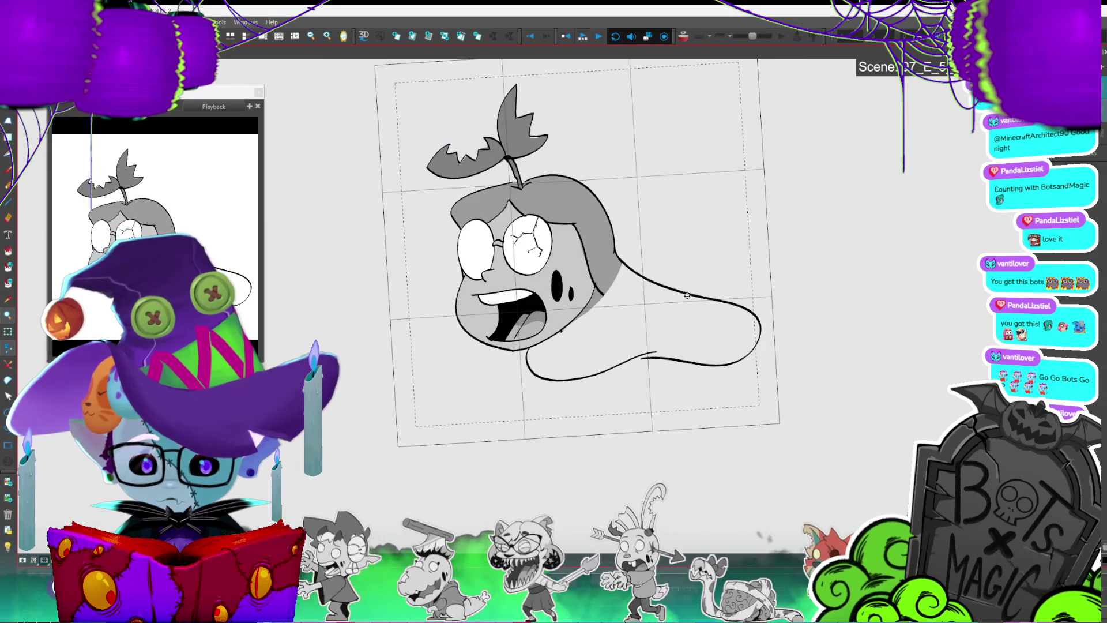
key(period)
click(686, 296)
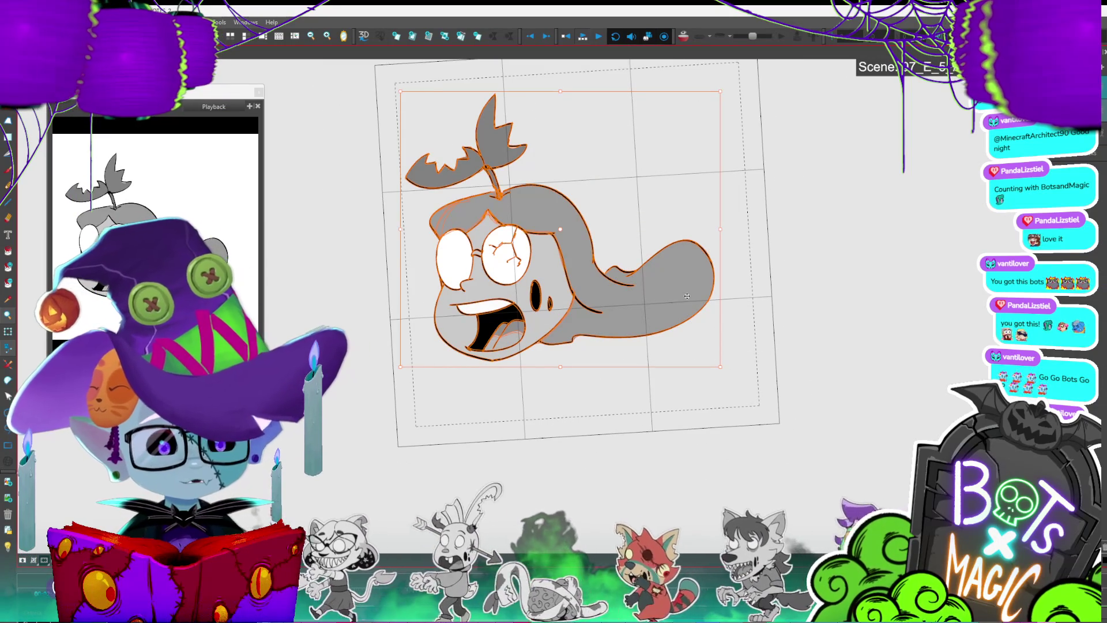
Step: Flip back and forth to compare the ghost-head and long-hair frames
key(period)
key(period)
key(comma)
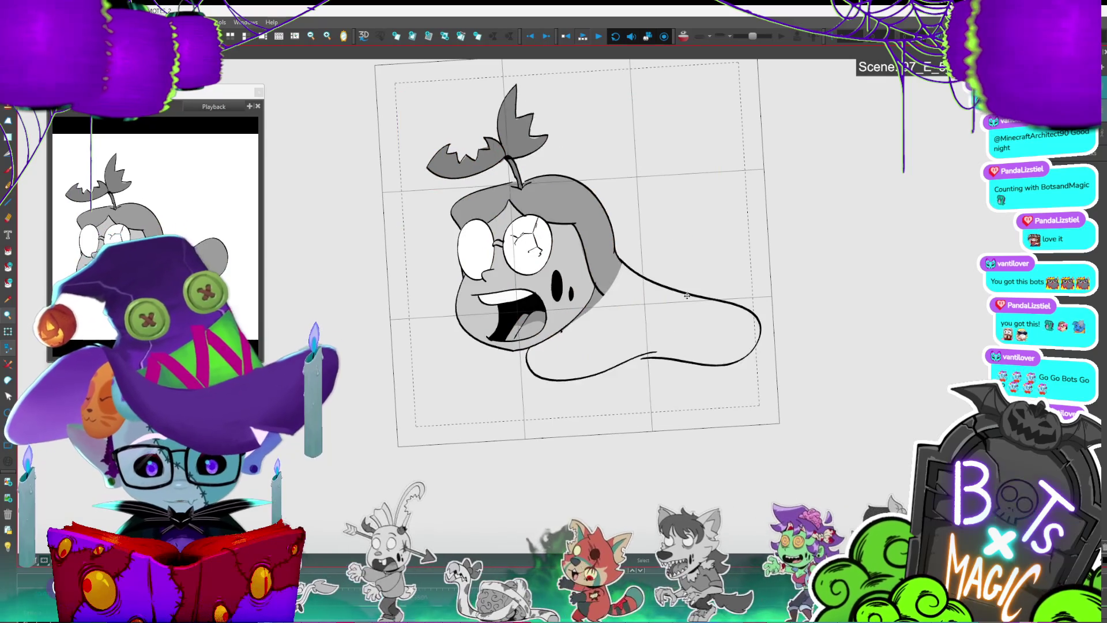
key(comma)
key(period)
key(comma)
key(period)
key(period)
key(comma)
key(comma)
key(comma)
key(period)
key(period)
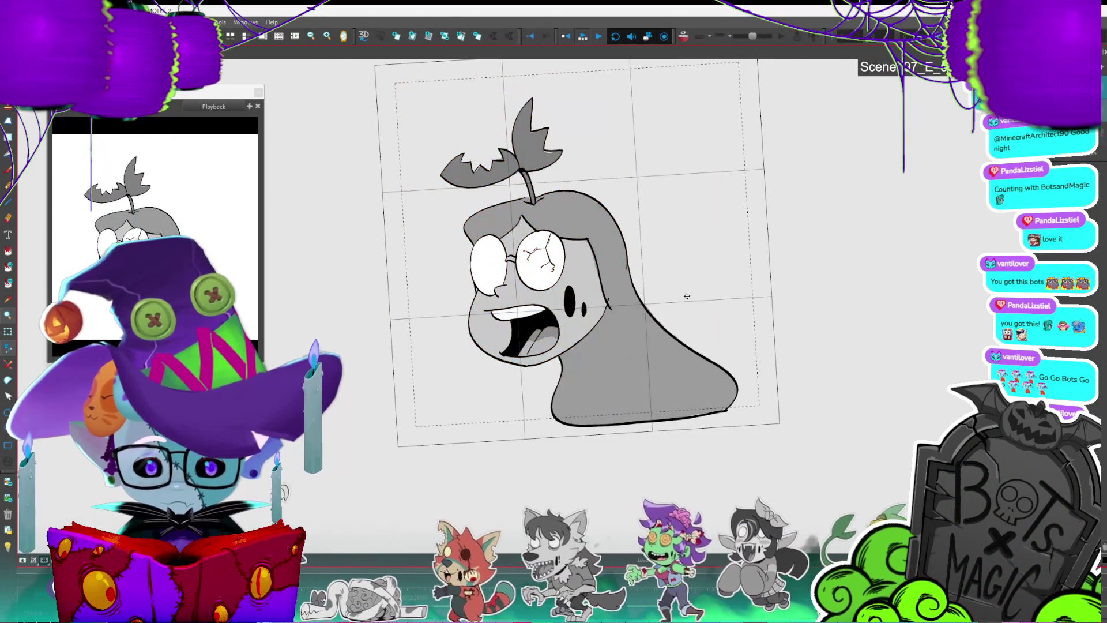
key(comma)
Step: Select the whole ghost-head drawing and move it down and to the left
key(period)
key(ctrl+a)
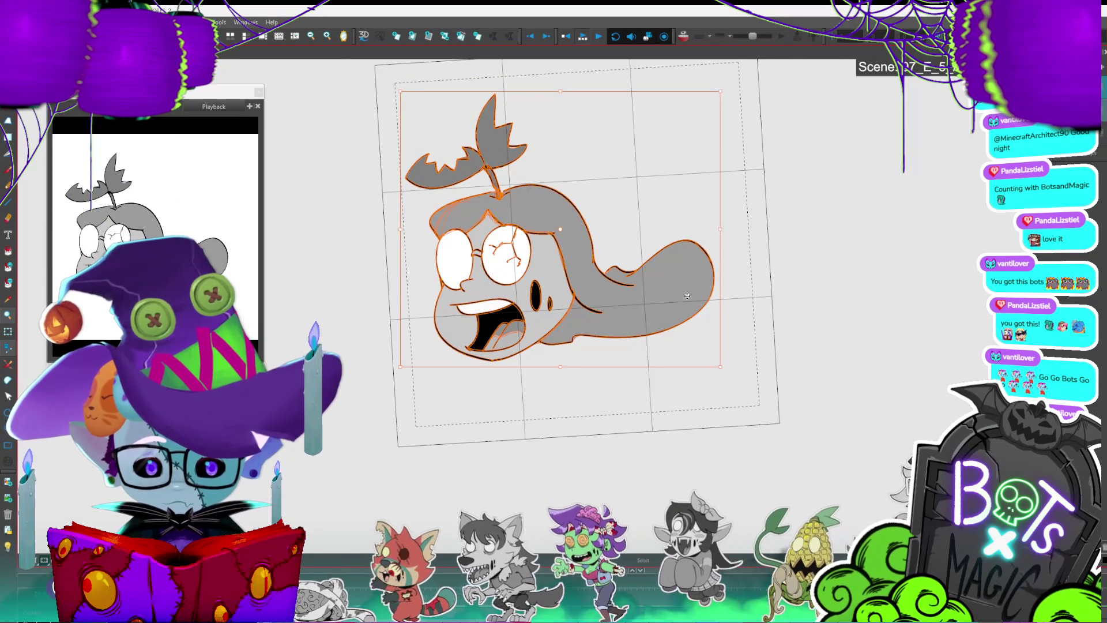
key(period)
key(ctrl+a)
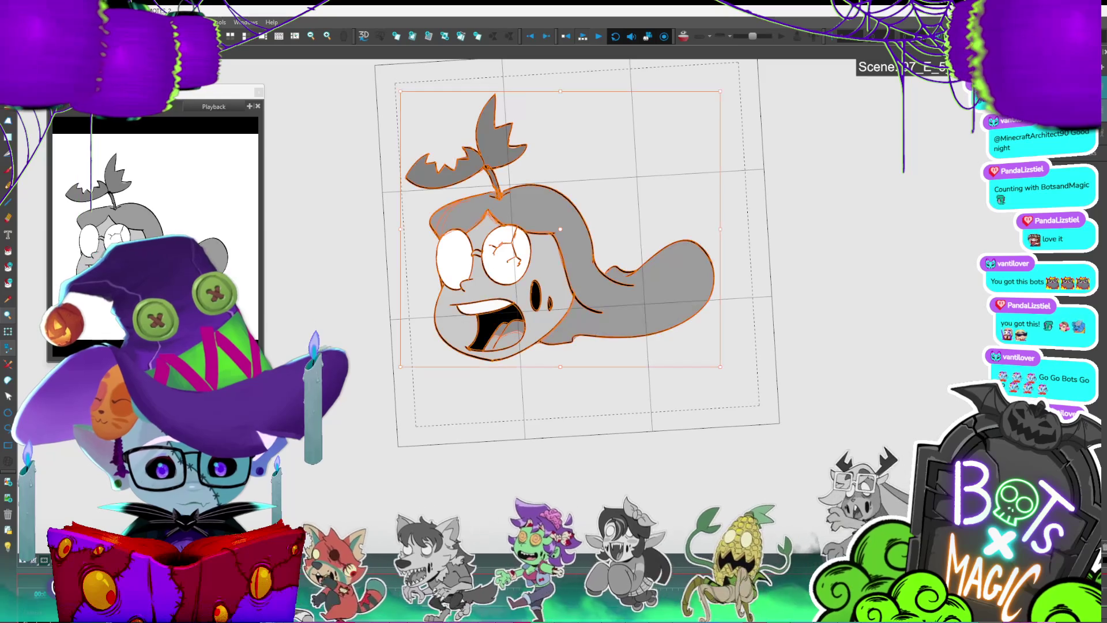
key(Escape)
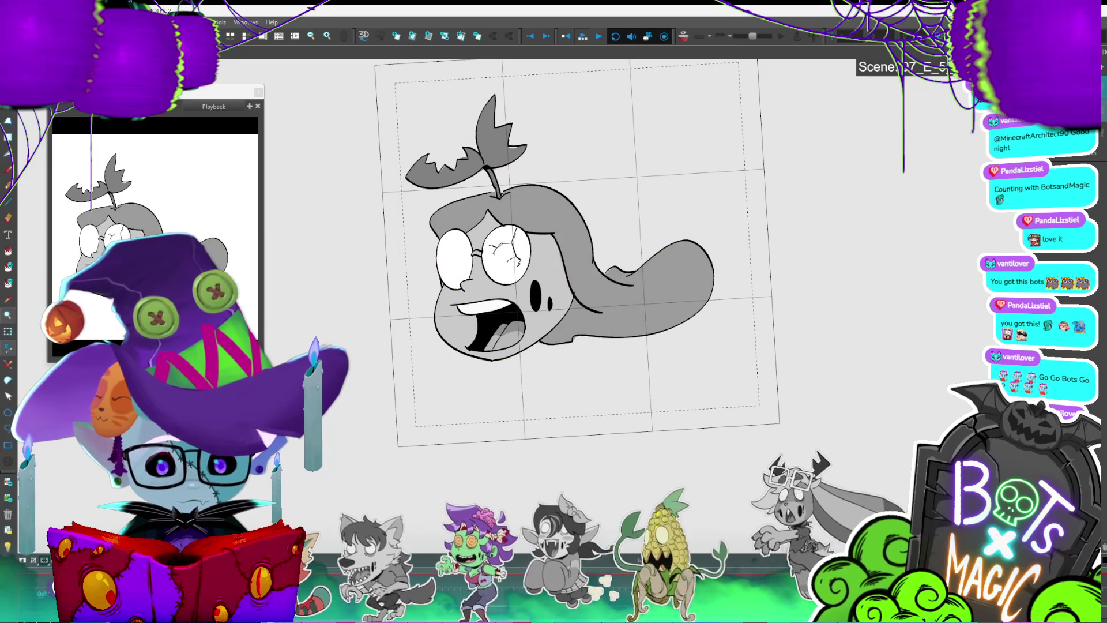
key(ctrl+a)
drag(691, 231, 662, 312)
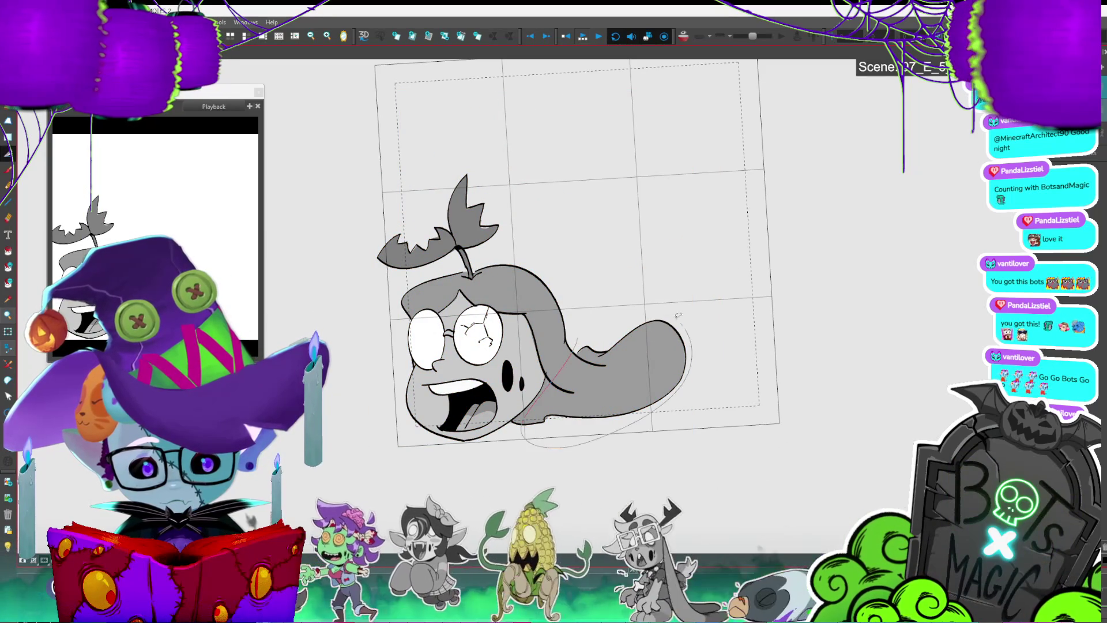
Step: Shift and tilt the head drawing slightly on the frame without the ghost tail
key(ctrl+z)
key(ctrl+a)
mouse_move(583, 176)
mouse_down()
mouse_move(556, 257)
mouse_move(561, 287)
mouse_up()
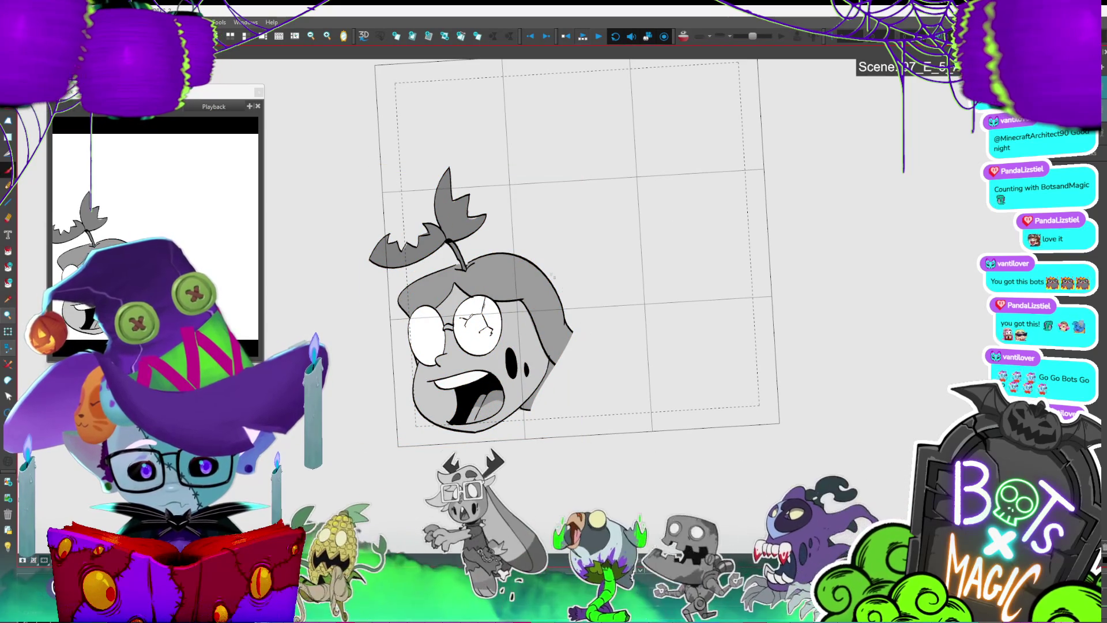
key(ctrl+shift+z)
key(ctrl+z)
Step: Redraw the looping hair curve behind the head and adjust its top slightly
mouse_move(539, 266)
mouse_down()
mouse_move(549, 250)
mouse_move(597, 258)
mouse_move(642, 227)
mouse_move(643, 353)
mouse_move(539, 398)
mouse_up()
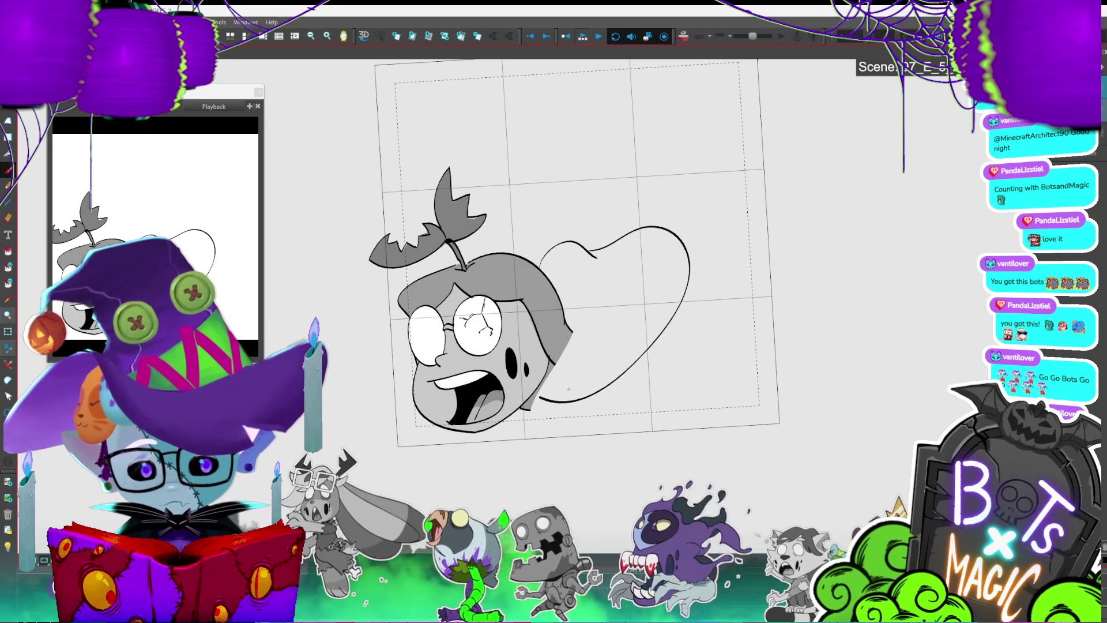
key(ctrl+z)
mouse_move(594, 255)
mouse_down()
mouse_move(664, 353)
mouse_move(536, 400)
mouse_up()
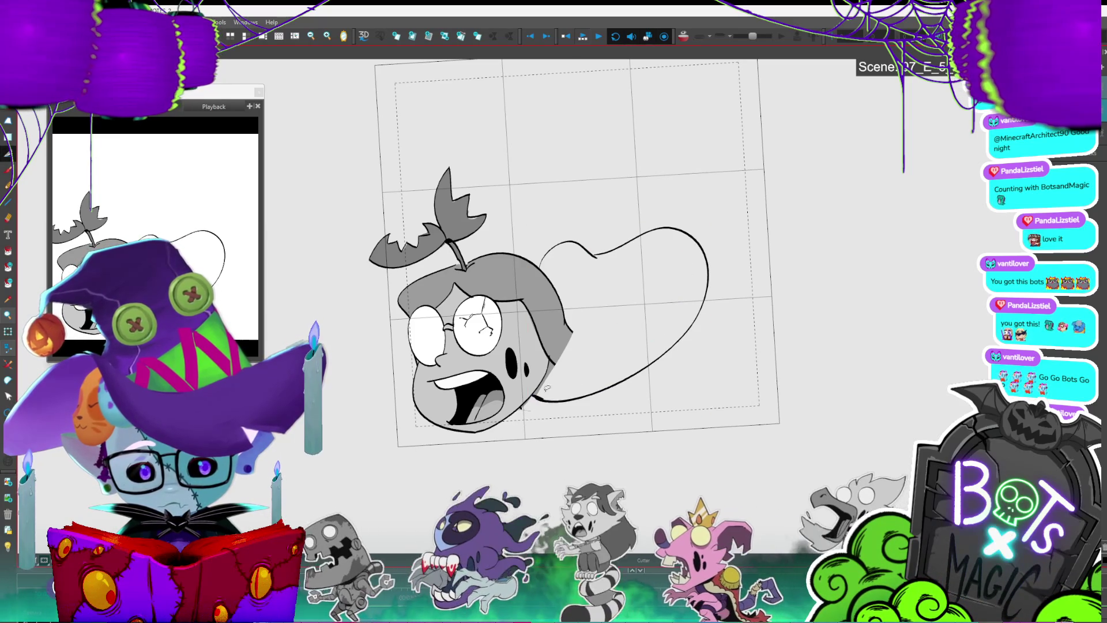
click(612, 241)
drag(612, 214, 609, 213)
click(613, 278)
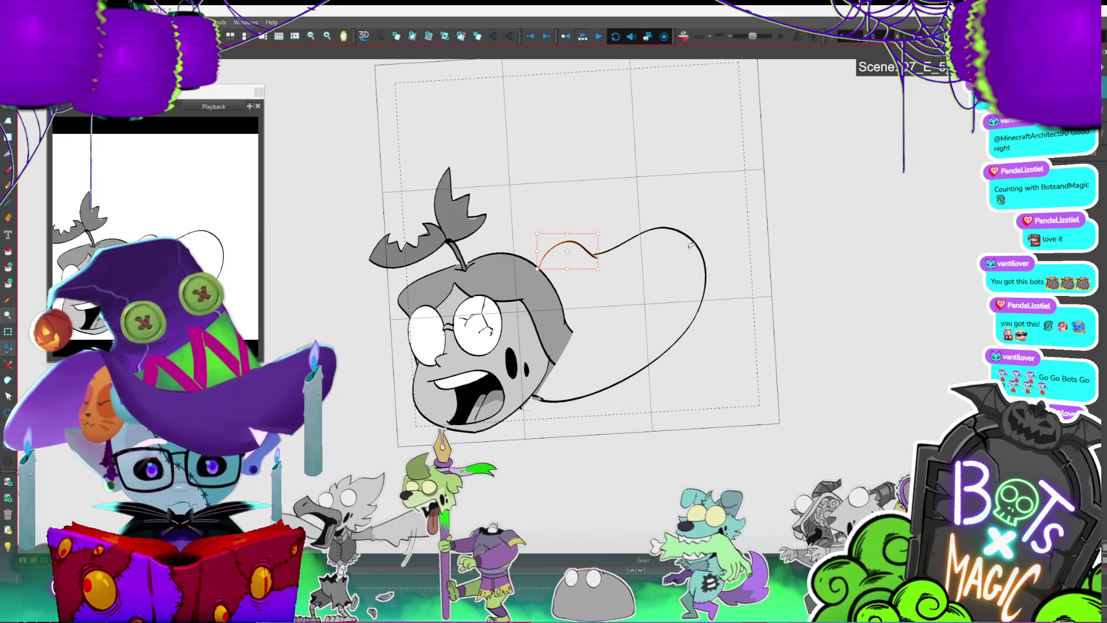
Step: Erase the short stray stroke near the hair's top, keeping the large looping hair stroke
click(570, 242)
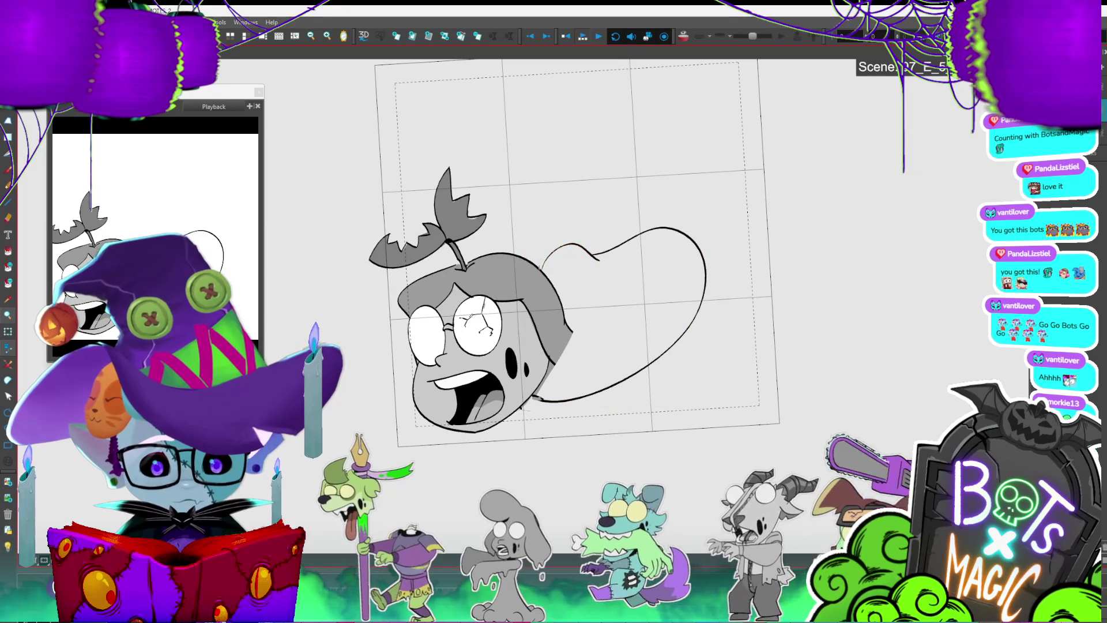
click(696, 248)
key(ctrl+z)
key(ctrl+shift+z)
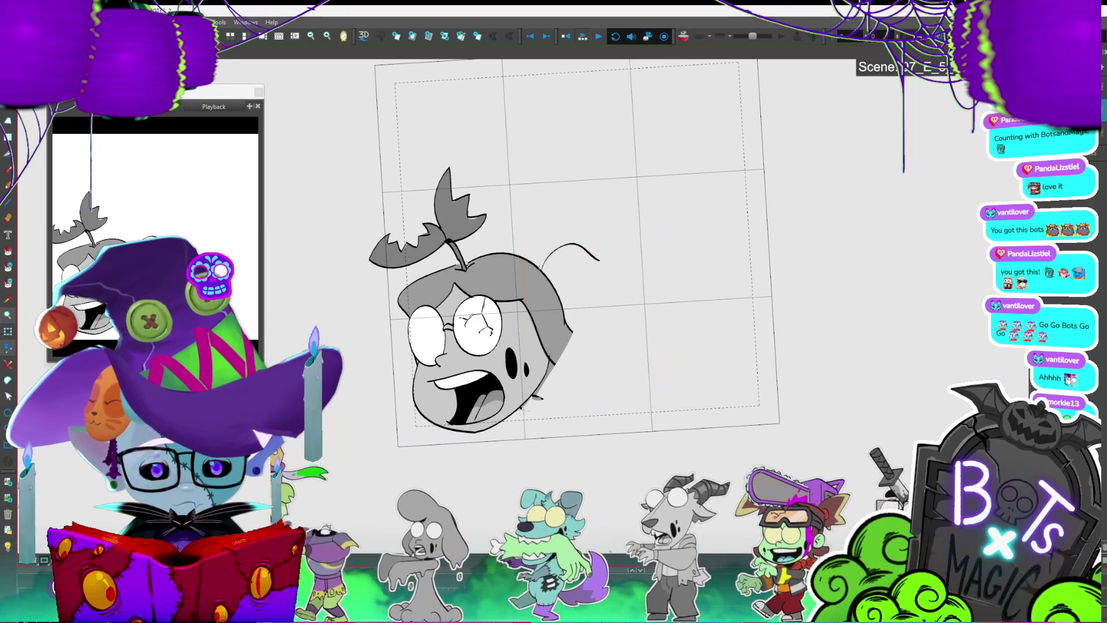
key(ctrl+z)
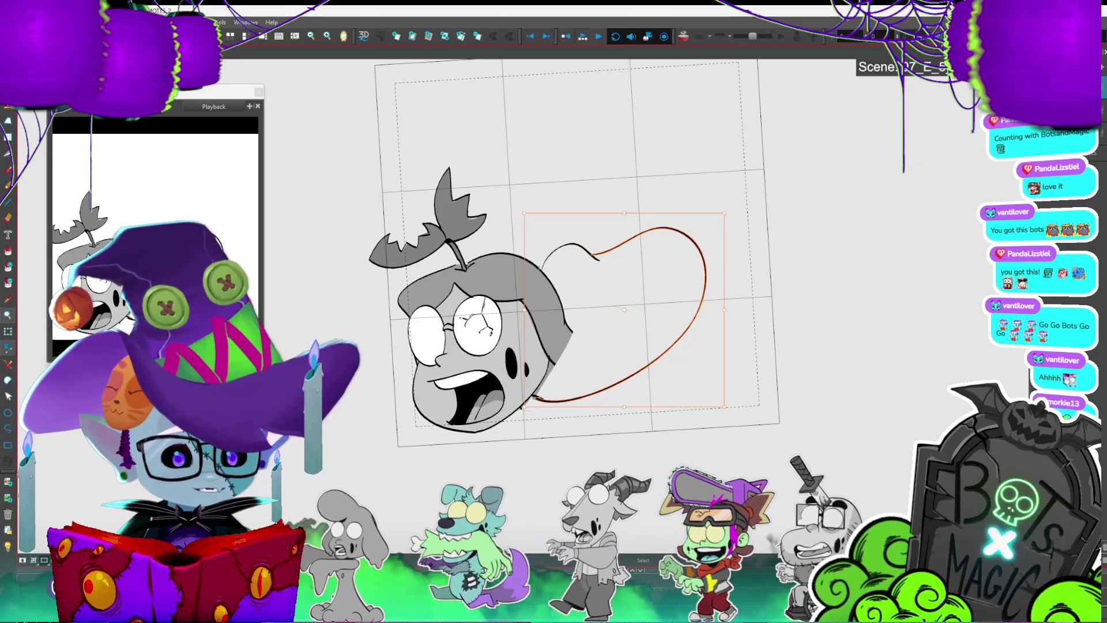
drag(625, 310, 692, 212)
key(Escape)
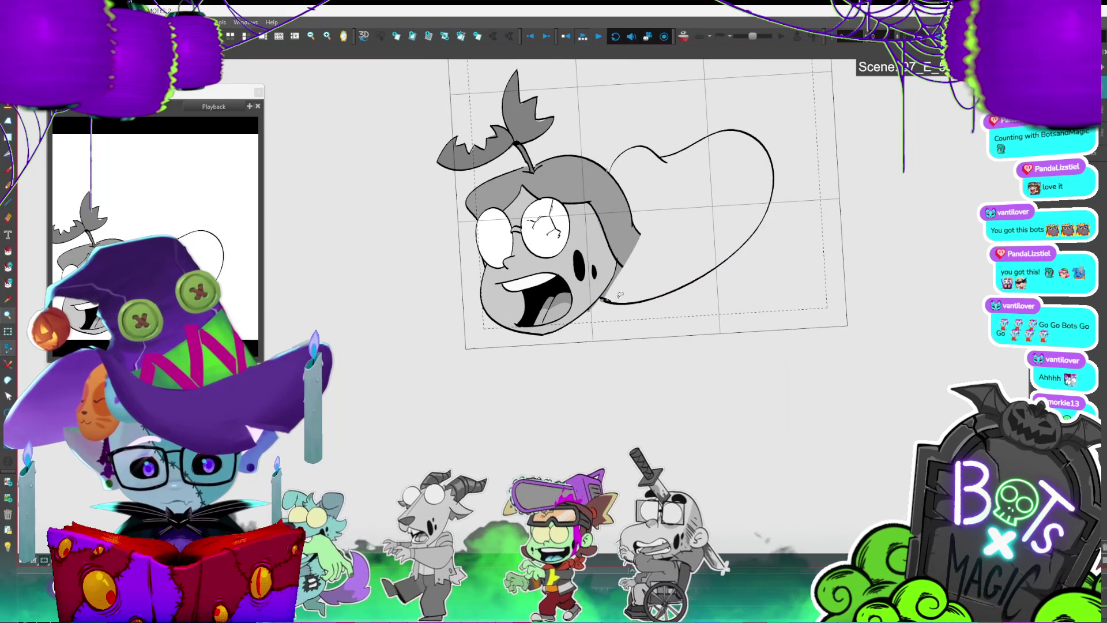
key(alt+i)
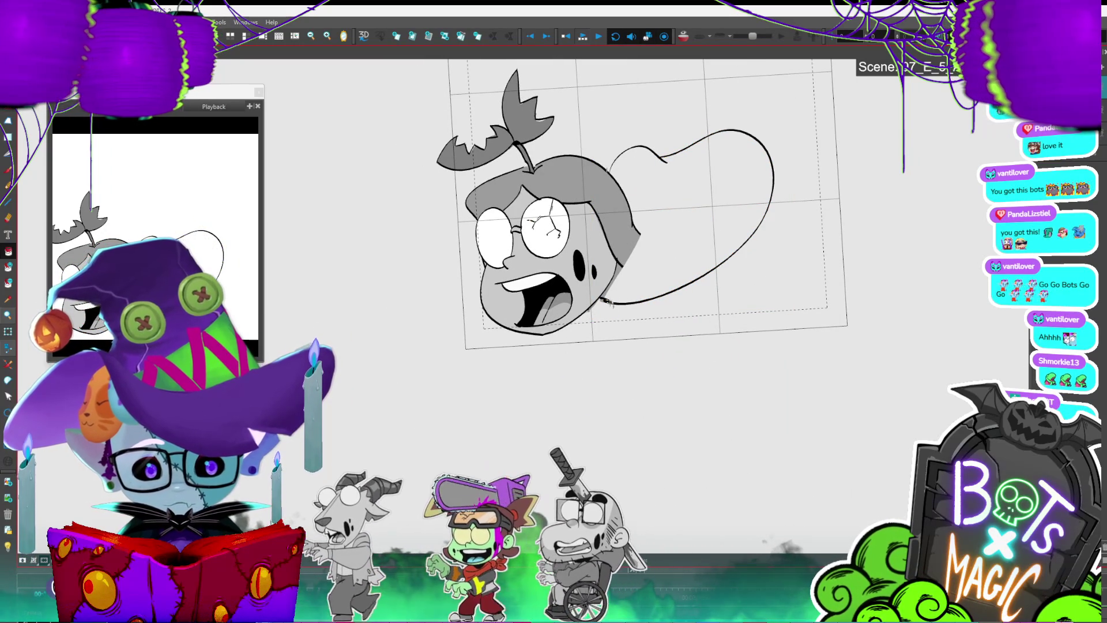
key(alt+b)
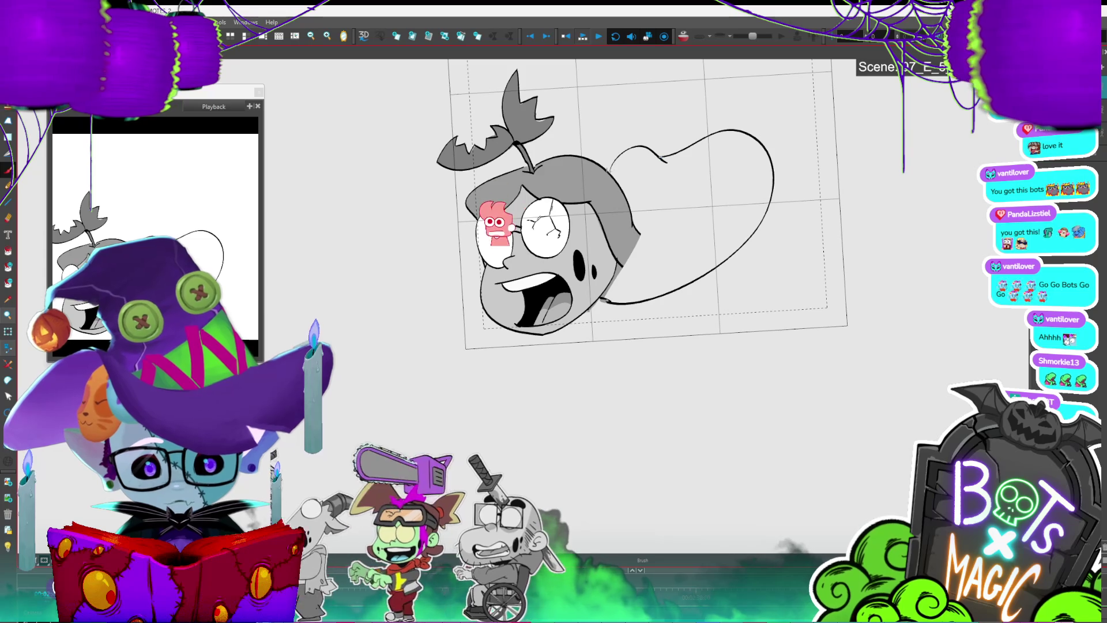
key(alt+i)
scroll(553, 254, up, 2)
Step: Zoom in and inspect the curved stroke at the top of the hair
scroll(474, 321, up, 4)
scroll(474, 321, down, 2)
scroll(474, 321, up, 1)
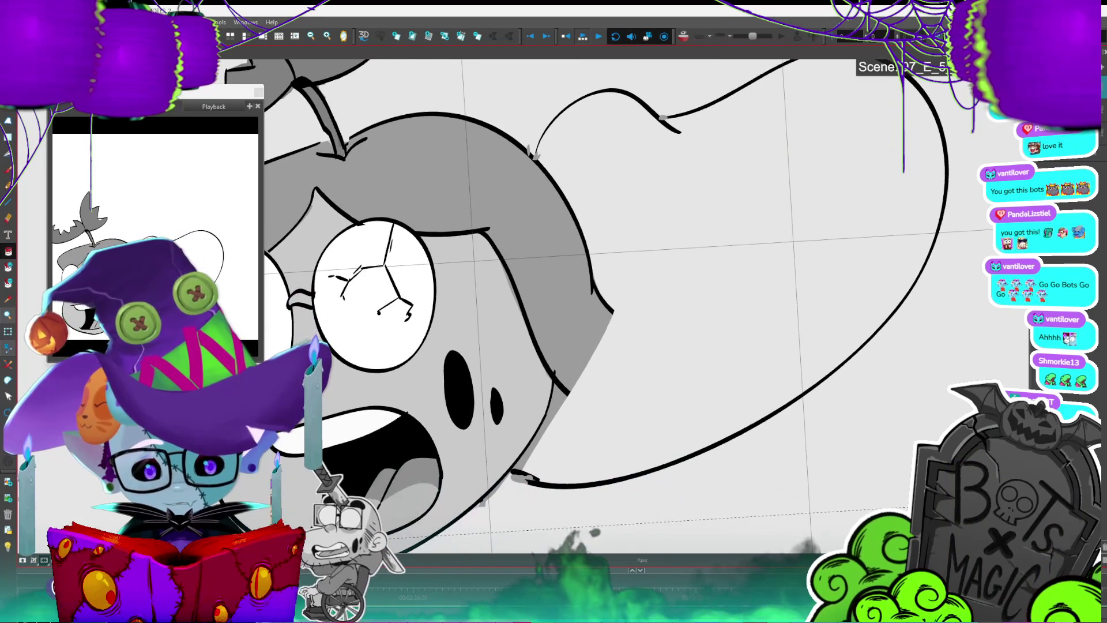
scroll(555, 365, down, 1)
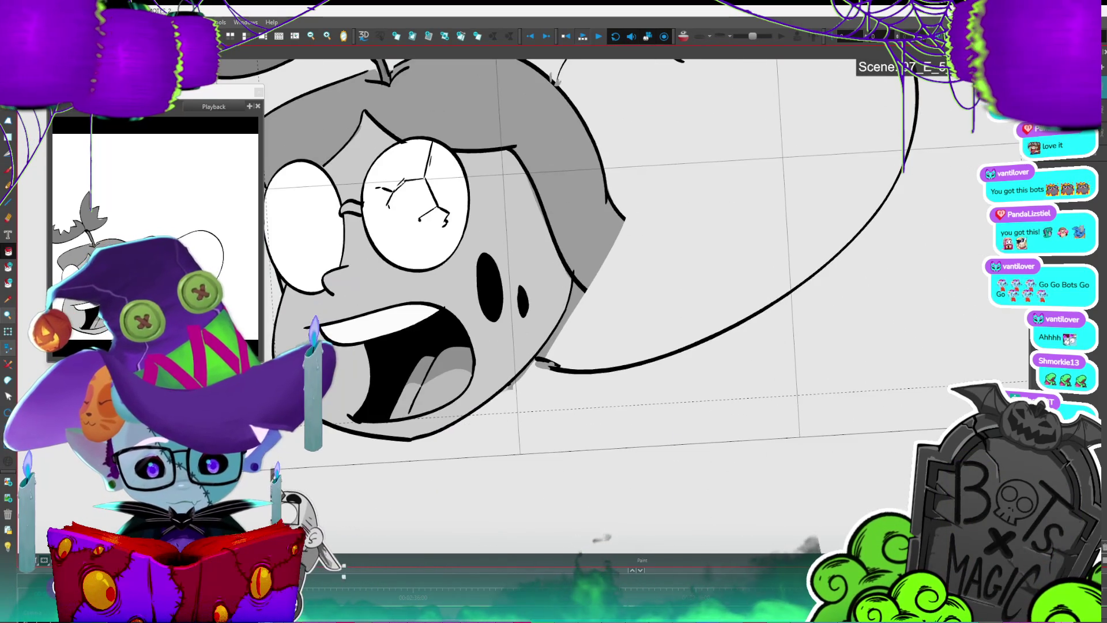
key(alt+b)
scroll(556, 365, down, 2)
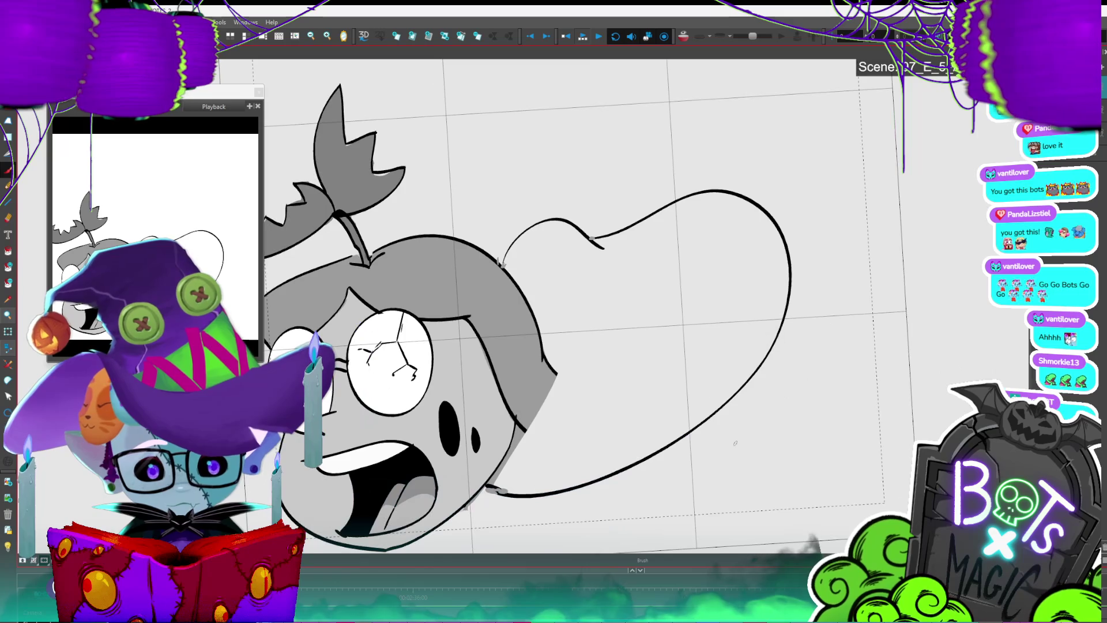
key(alt+i)
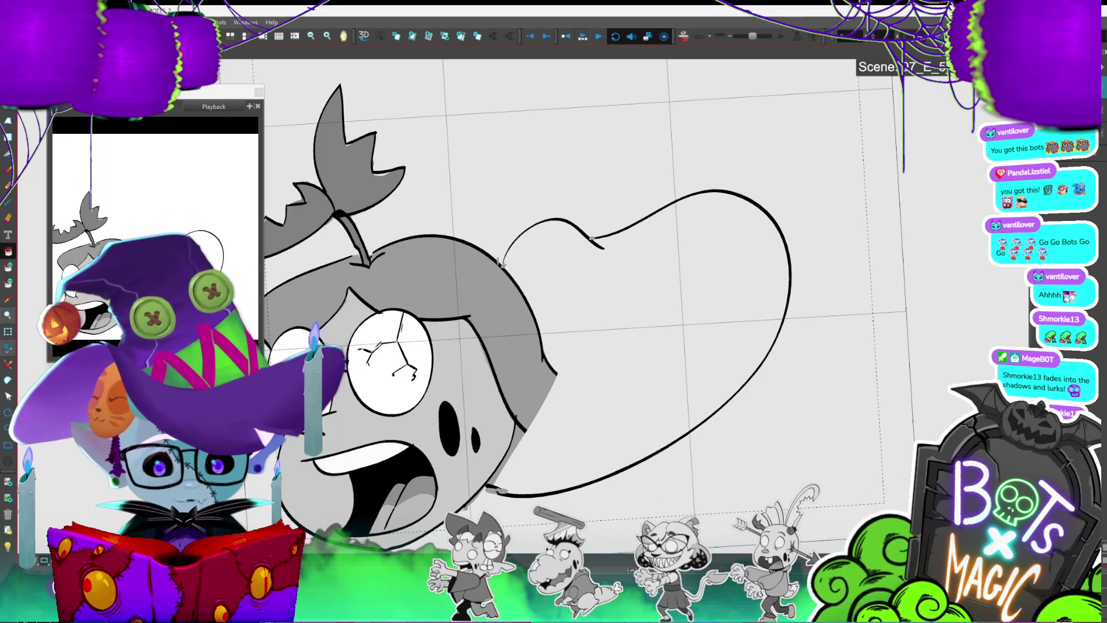
drag(591, 237, 656, 244)
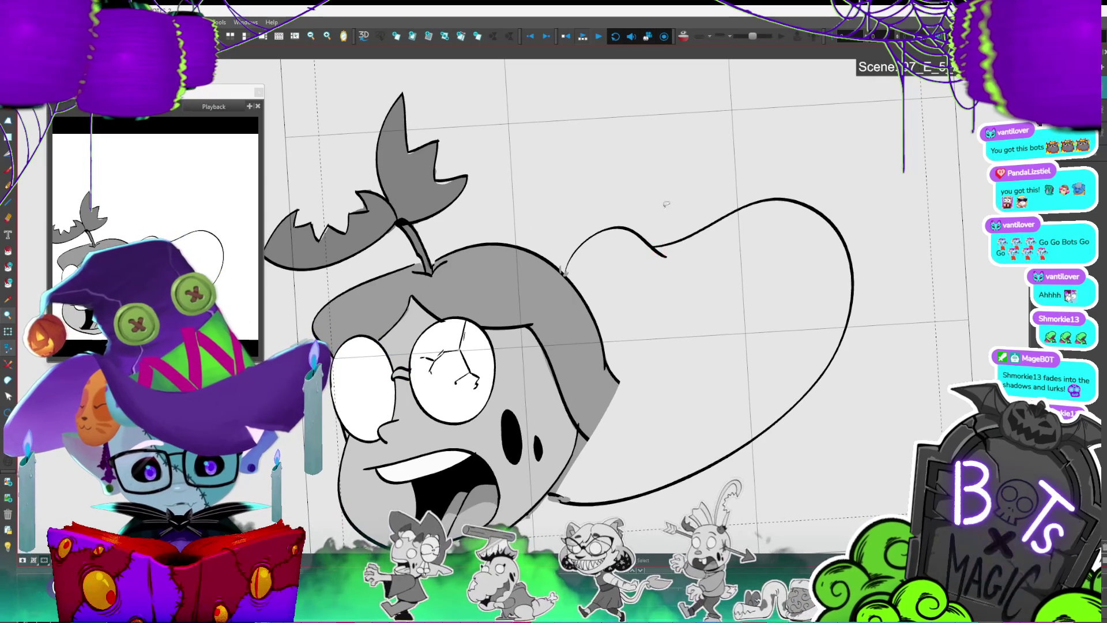
click(634, 237)
click(599, 249)
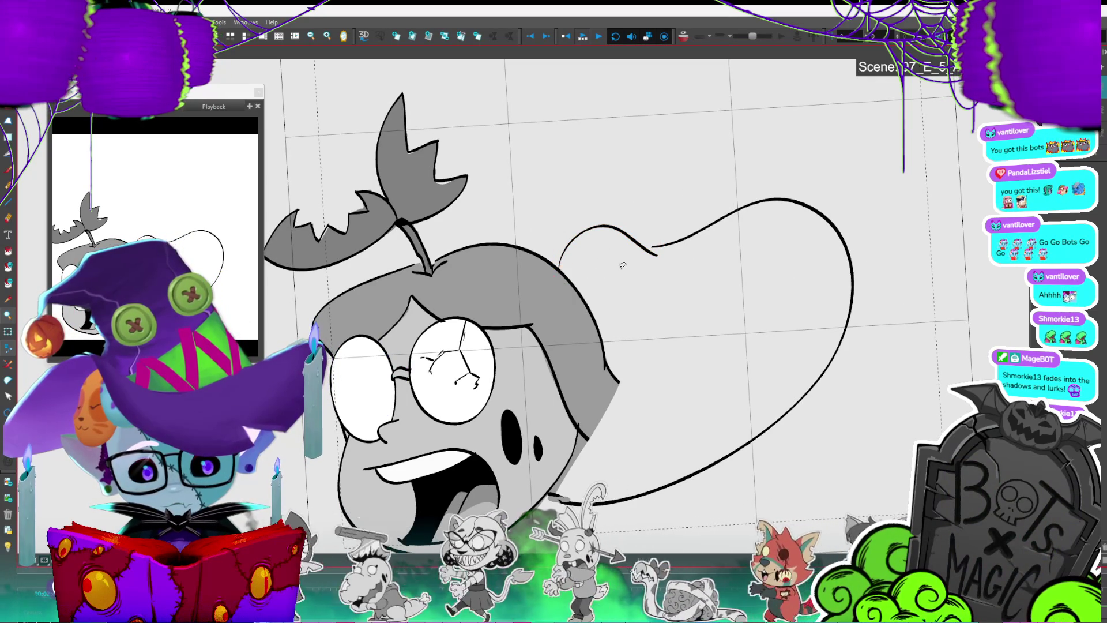
Step: Check the large hair curve, then add a short line at the hair's lower edge
click(666, 256)
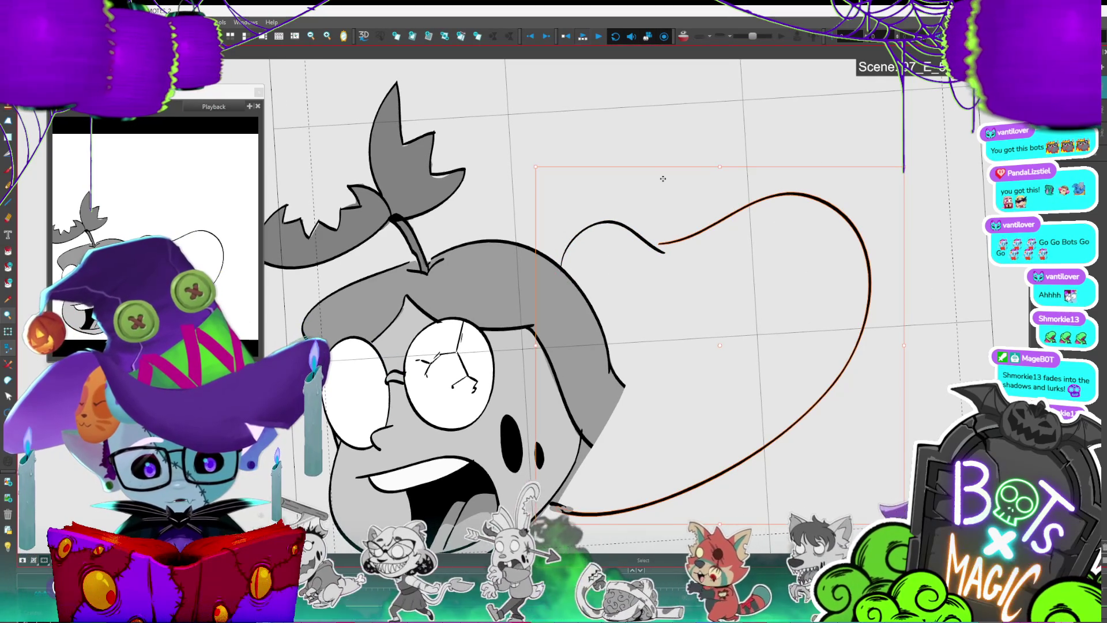
click(733, 129)
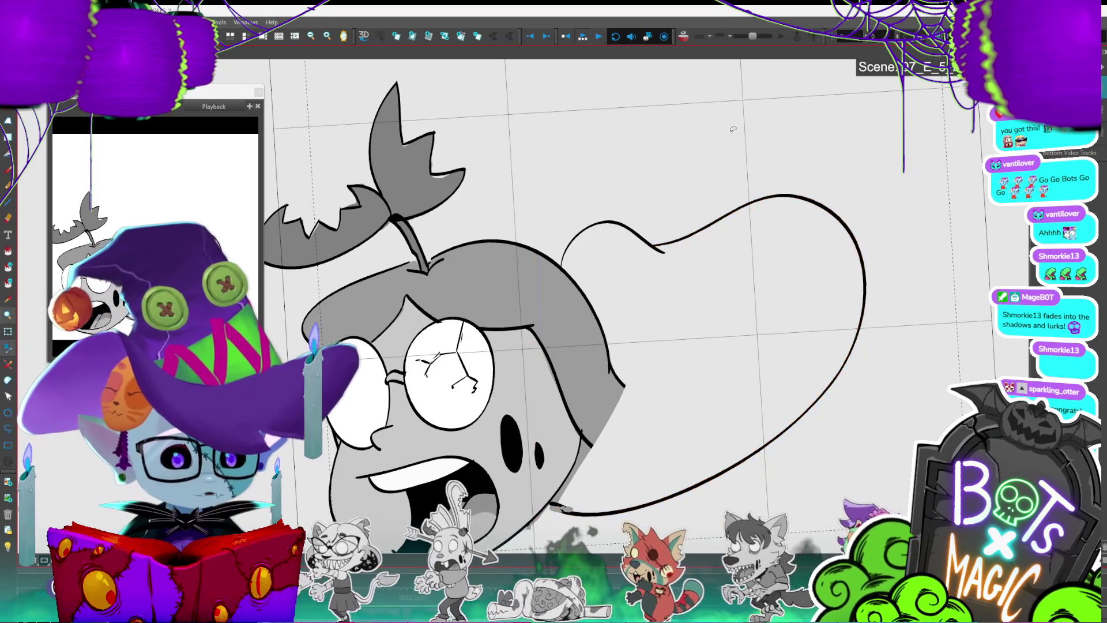
key(2)
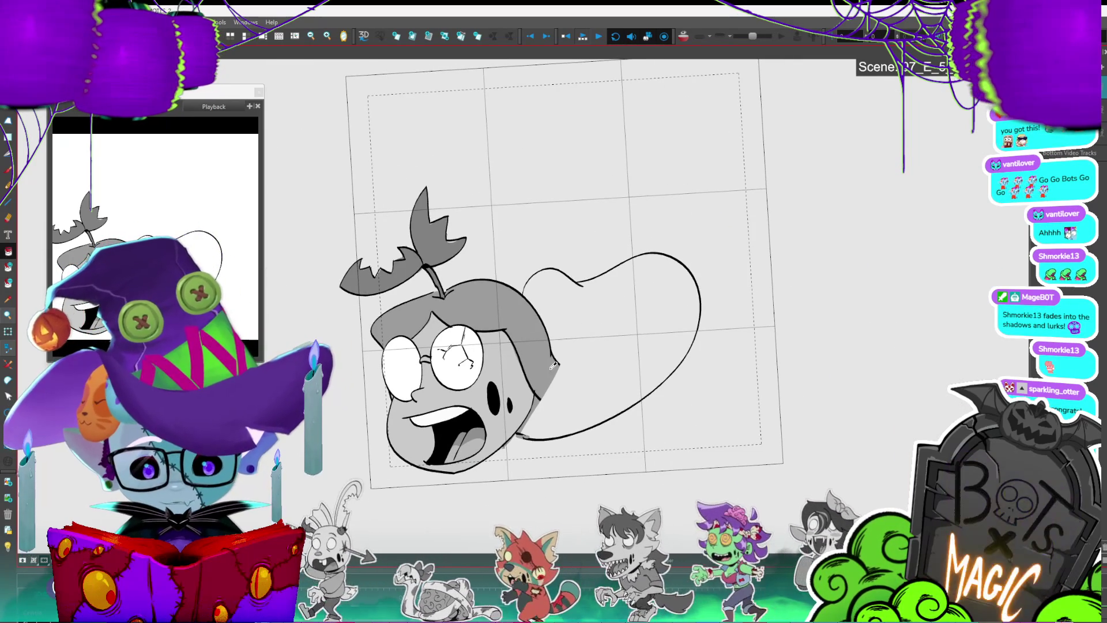
drag(555, 363, 571, 369)
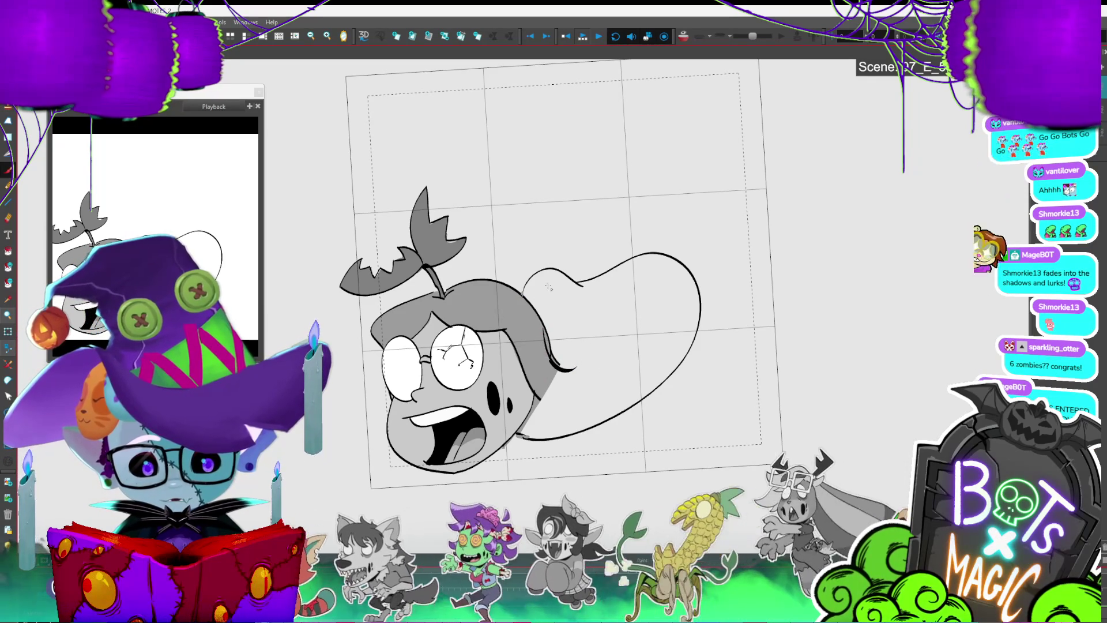
Step: With fills hidden, extend the chin line left and close the gap in the hair's top-right outline
scroll(608, 273, up, 5)
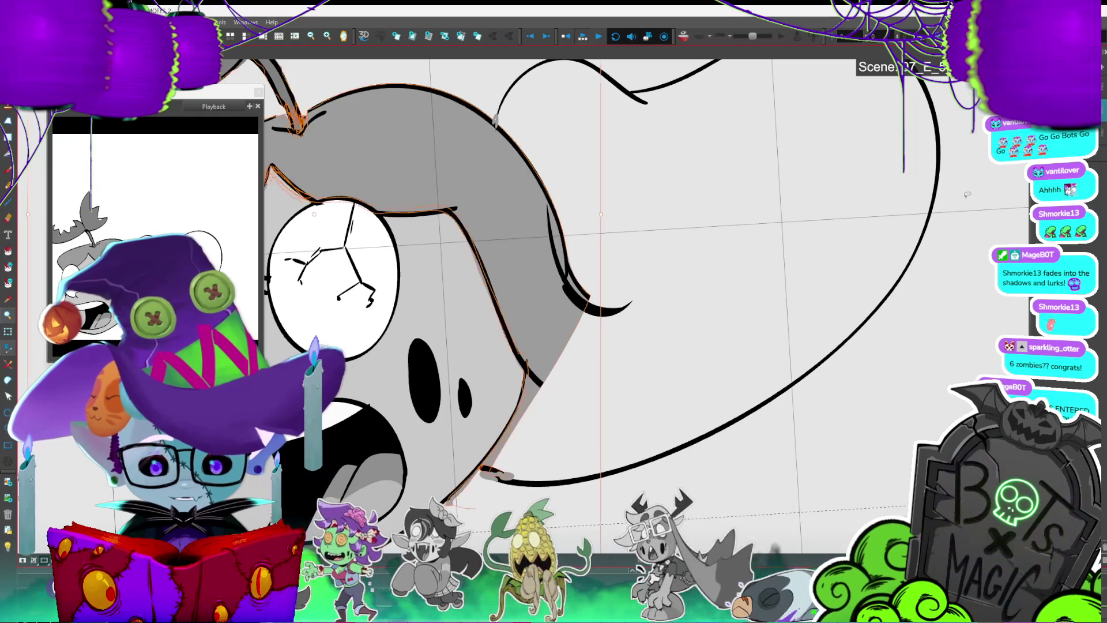
scroll(608, 273, down, 3)
key(ctrl+z)
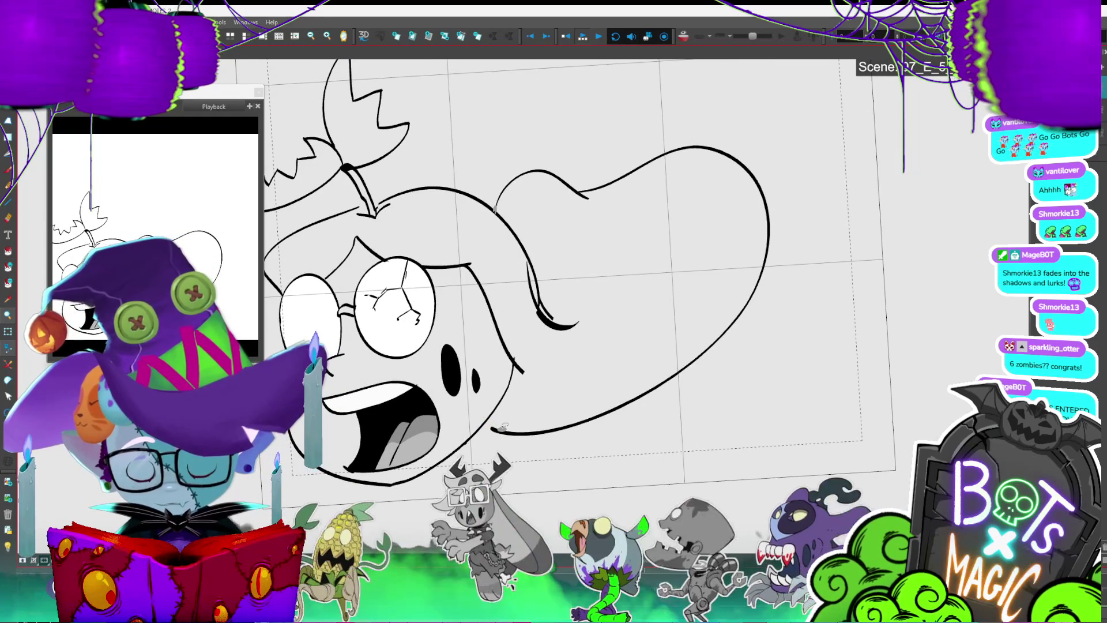
drag(497, 431, 482, 425)
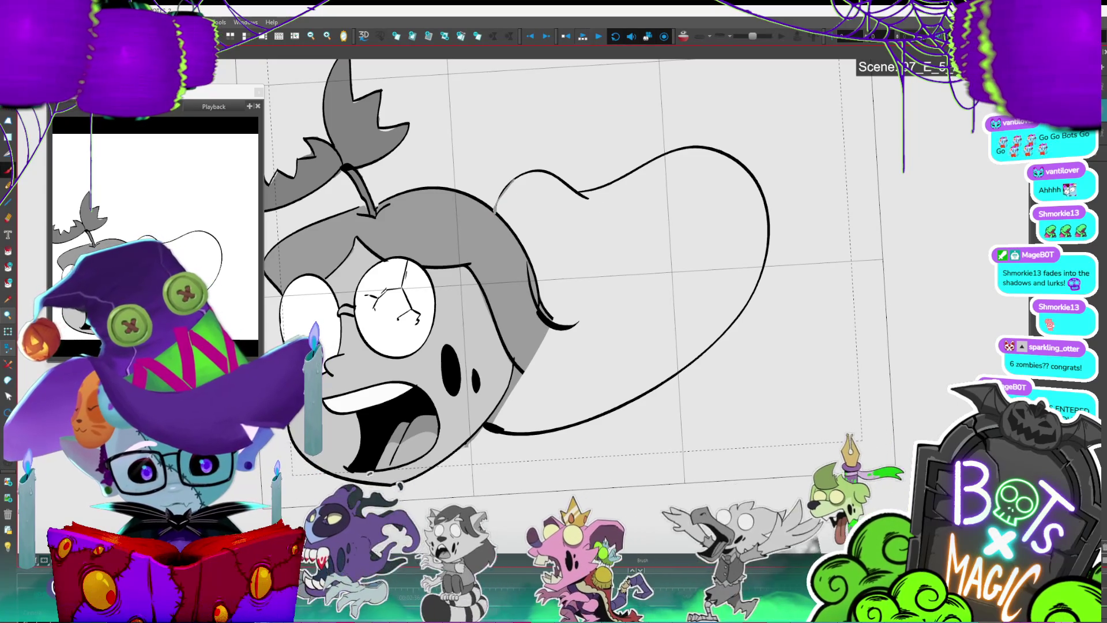
mouse_move(680, 148)
mouse_down()
mouse_move(758, 202)
mouse_move(700, 354)
mouse_up()
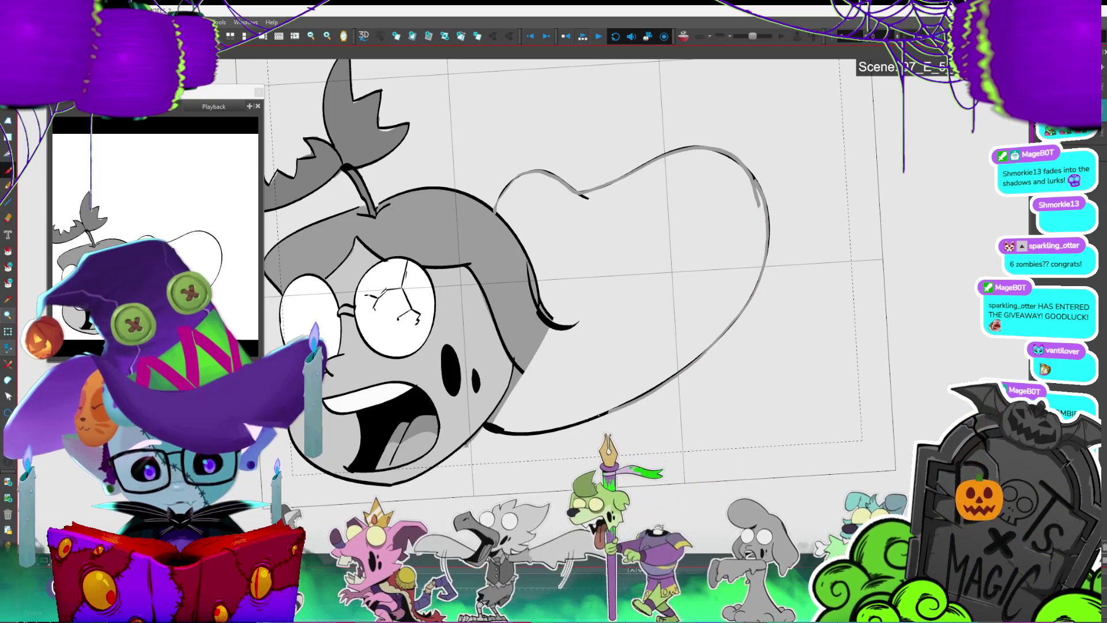
Step: Fill the long hair shape with grey and save the project
key(alt+i)
click(599, 354)
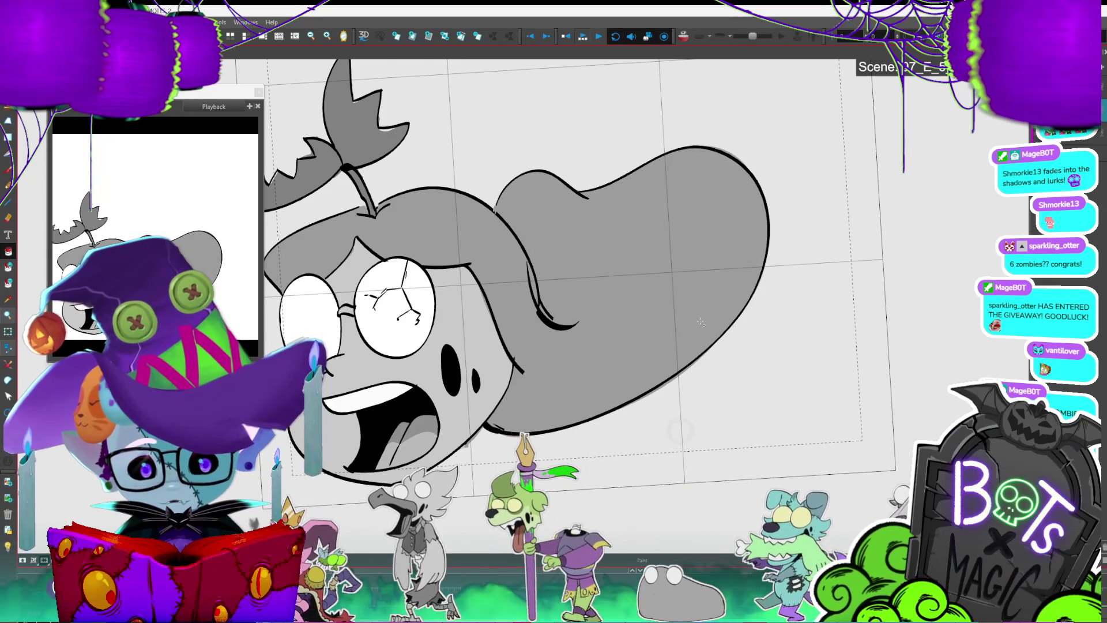
key(comma)
key(comma)
key(ctrl+s)
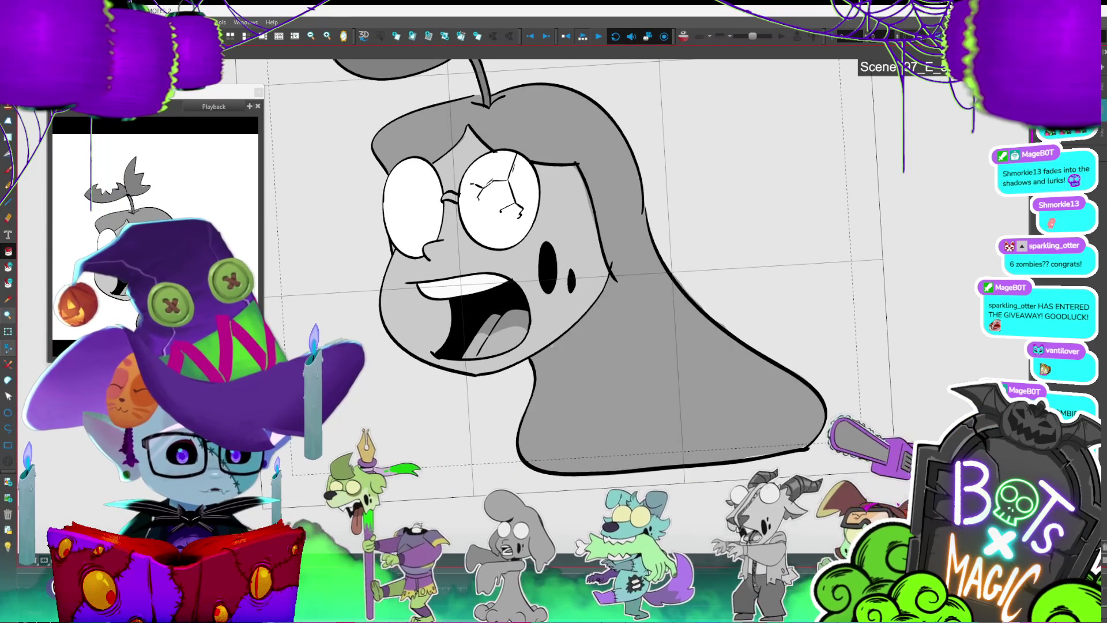
key(comma)
key(comma)
key(comma)
key(comma)
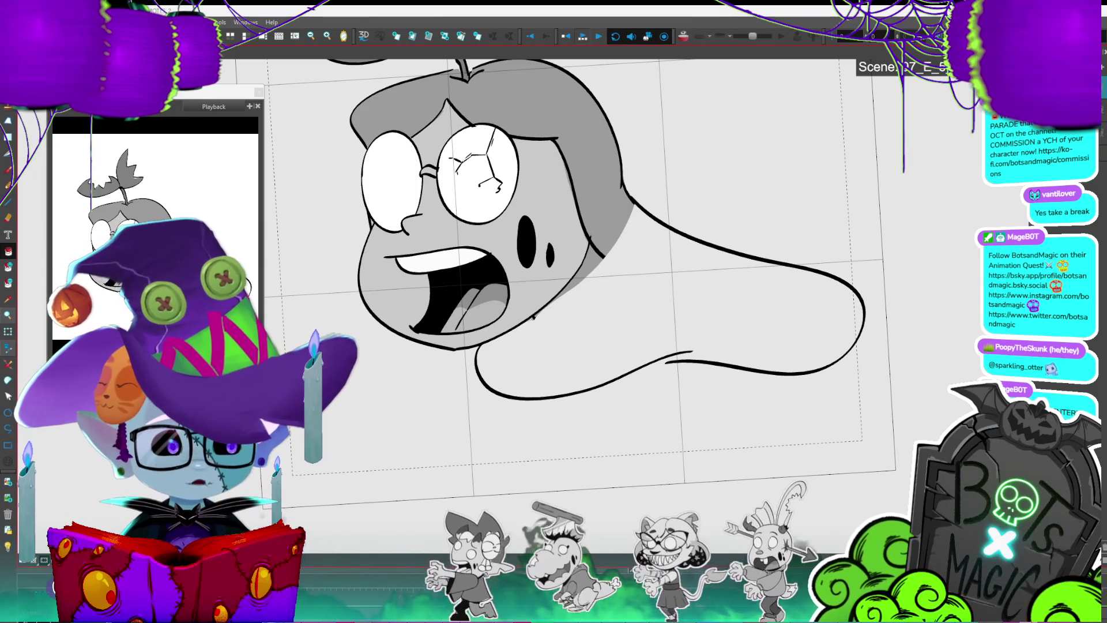
Step: Advance to the next frame so the tail outline shows as onion skin
key(period)
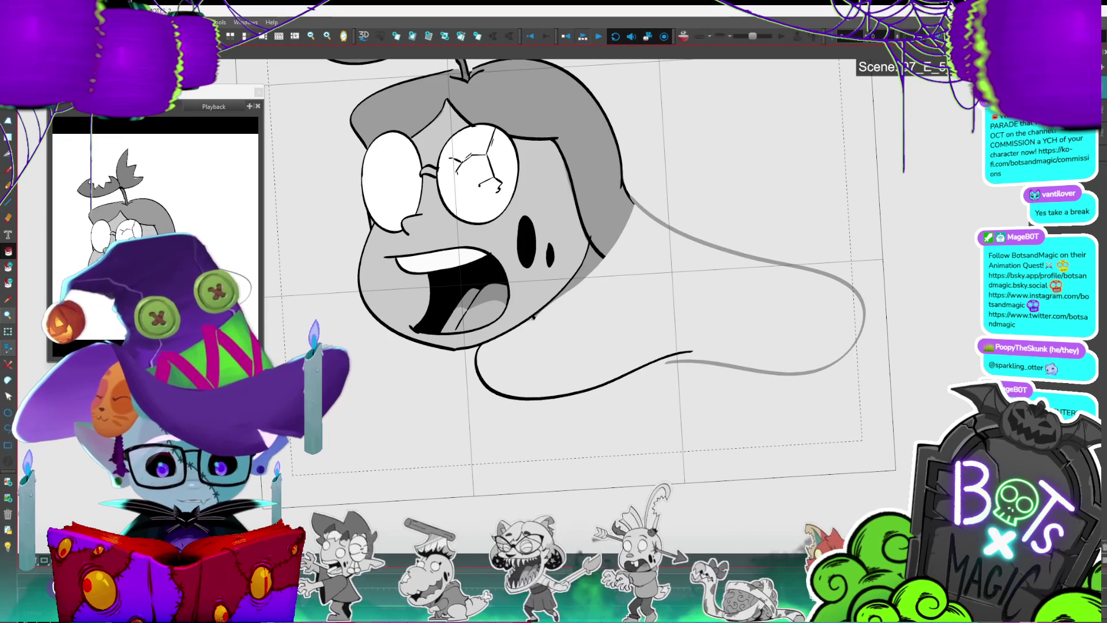
Step: Step through neighbouring frames, save the project and play back the head animation
scroll(920, 362, down, 4)
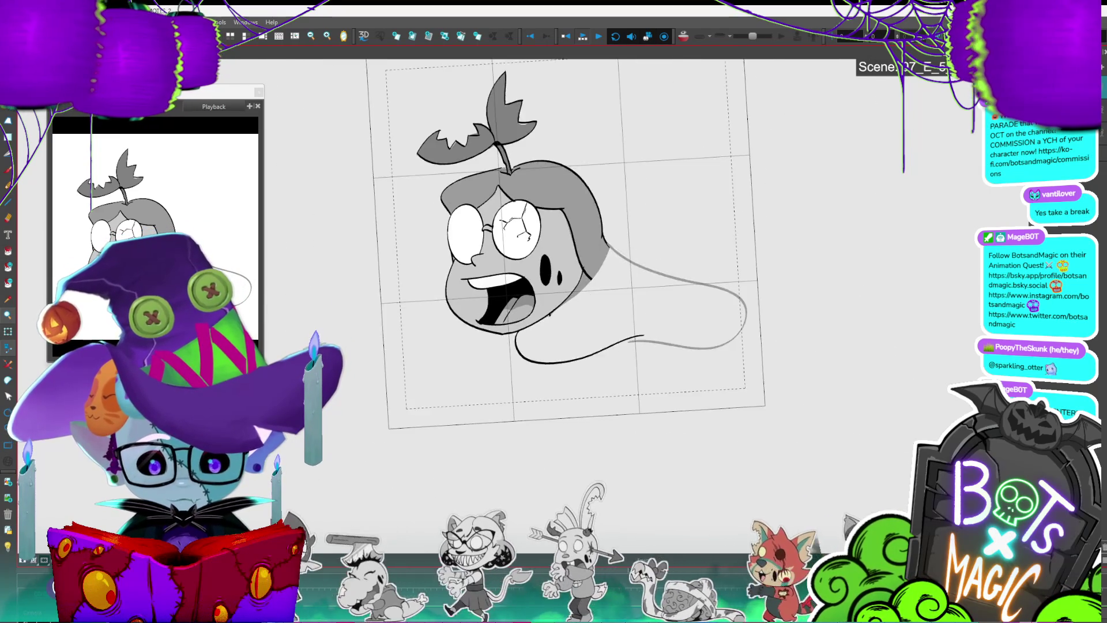
key(period)
key(period)
key(comma)
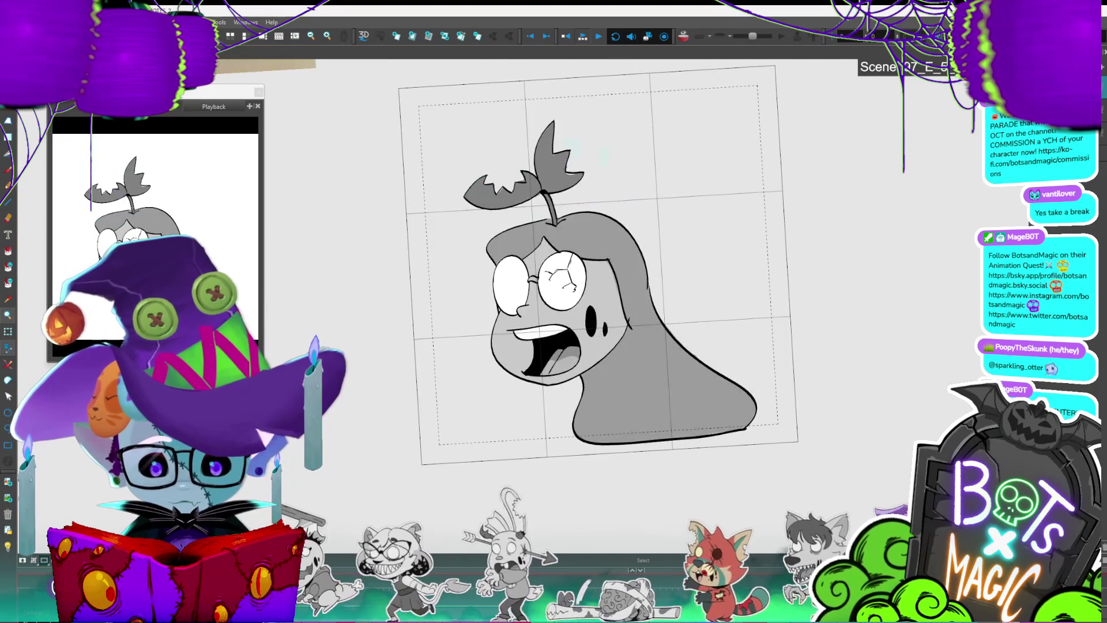
key(comma)
key(period)
key(period)
key(comma)
key(period)
key(period)
key(period)
key(period)
key(period)
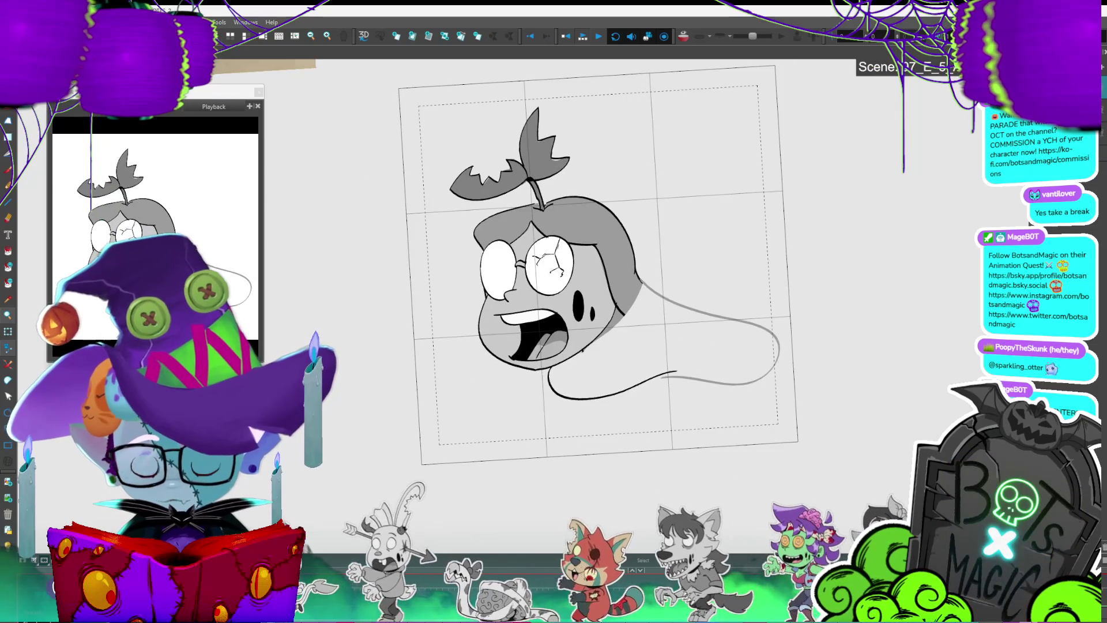
key(ctrl+s)
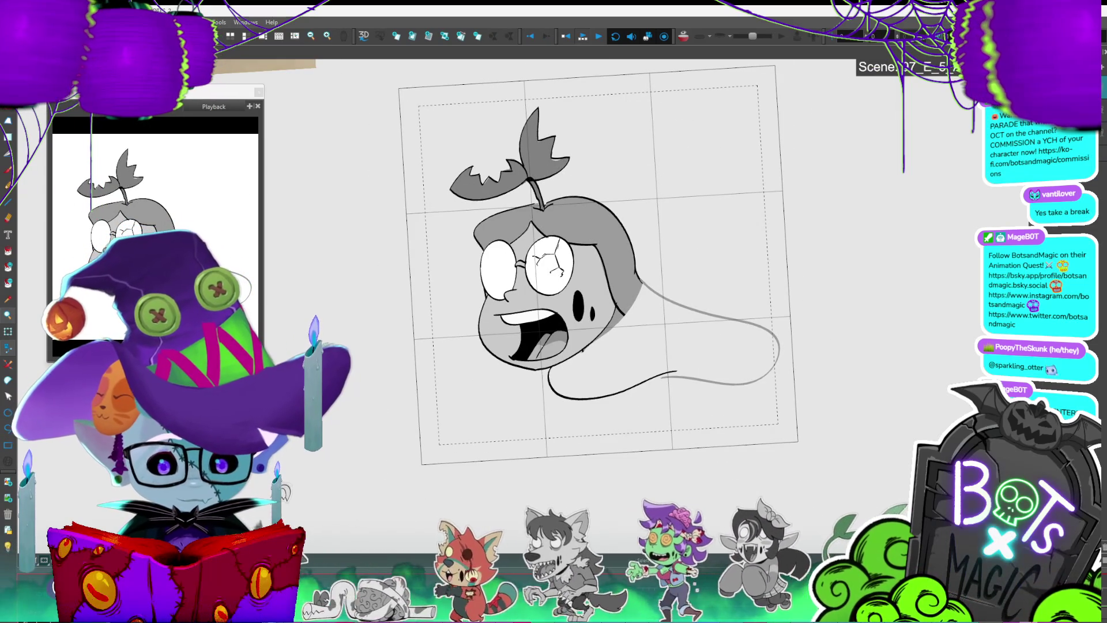
key(Return)
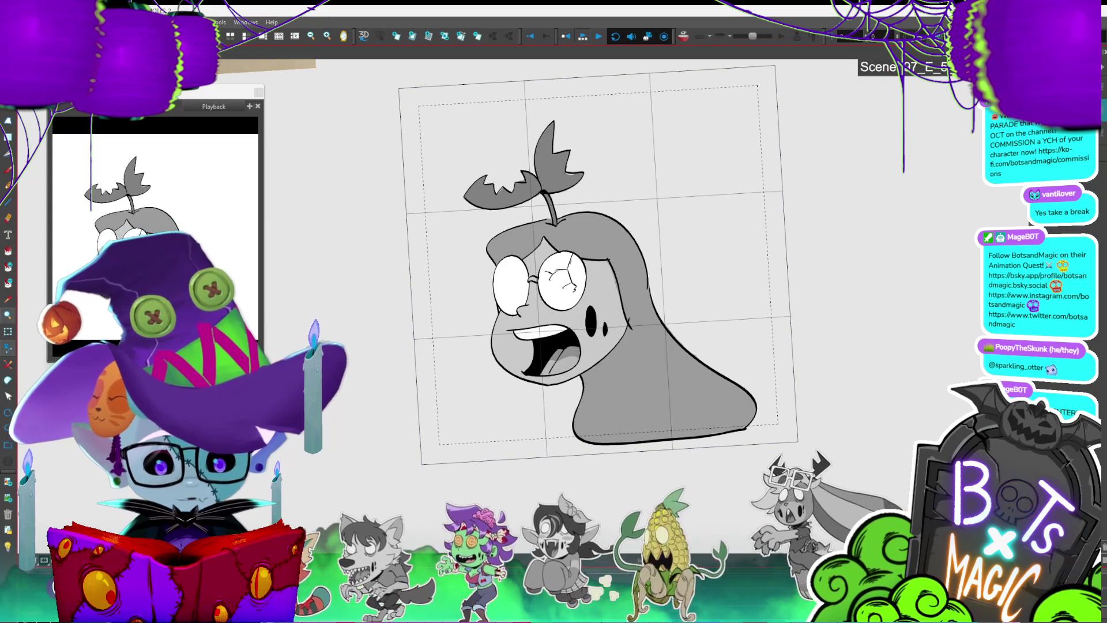
Step: Remove the lower hair's grey fill and delete the long hair outline
key(ctrl+z)
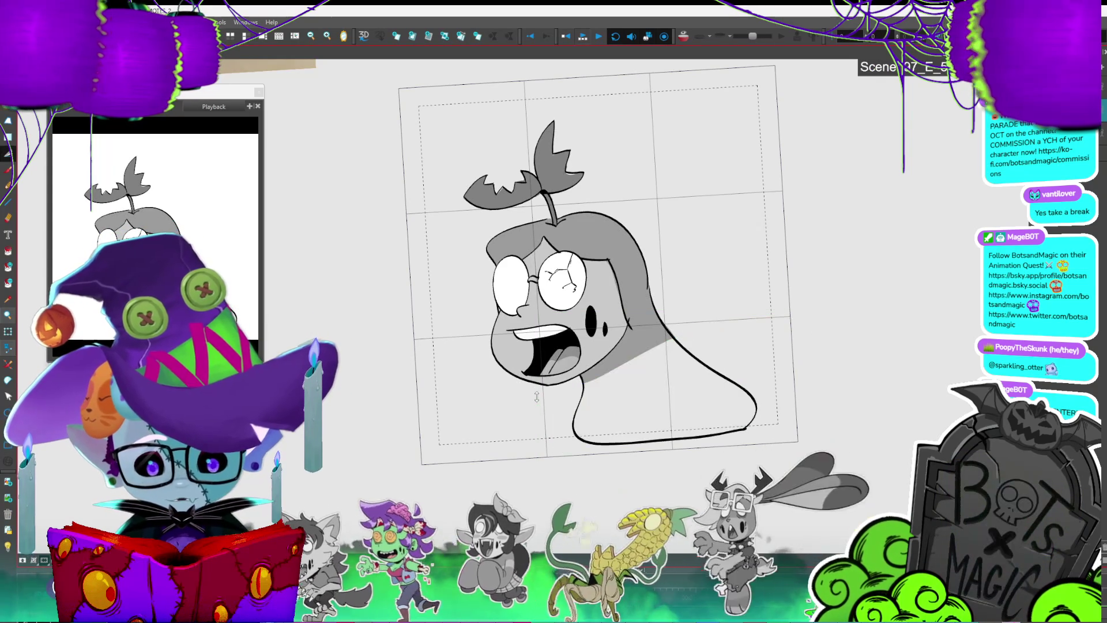
key(ctrl+a)
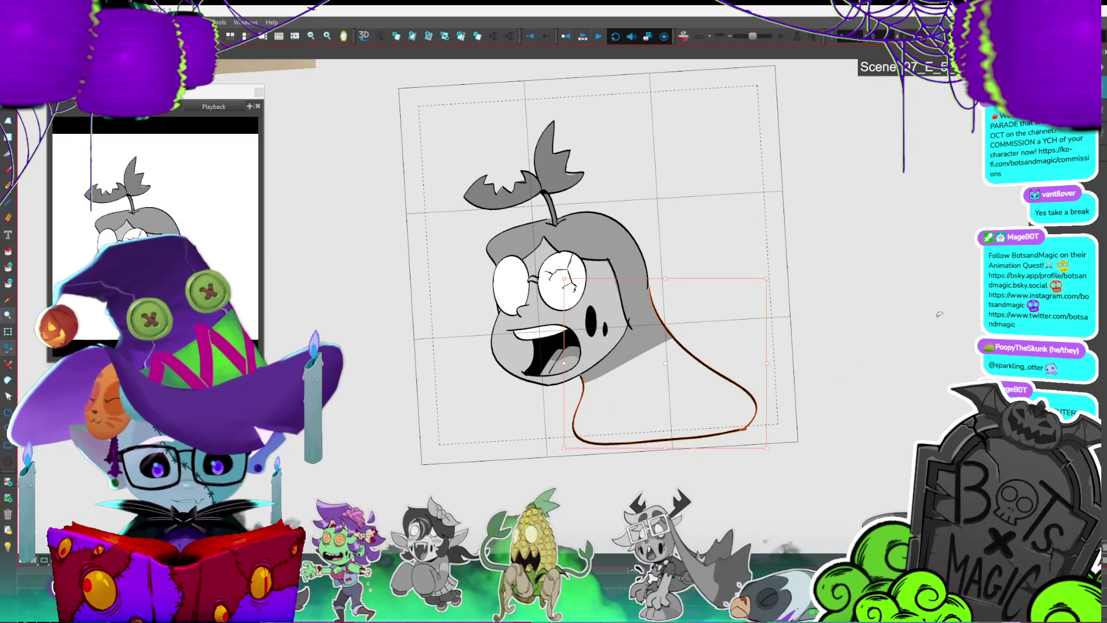
key(Delete)
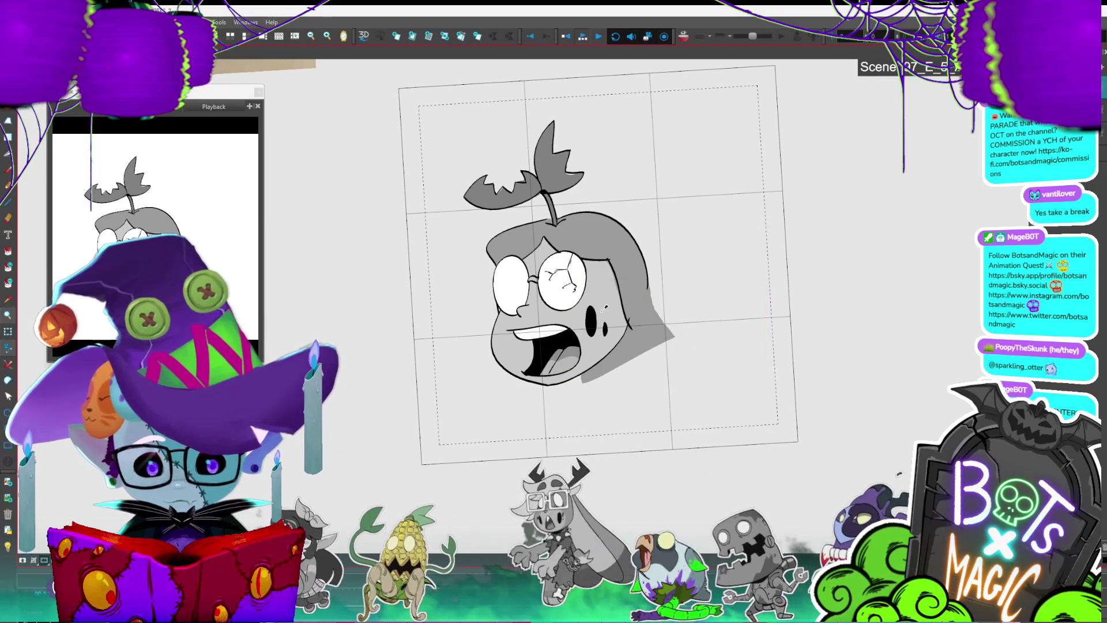
Step: Step forward four frames and sketch a looping red ghost tail behind the head
key(period)
key(period)
key(period)
key(period)
key(period)
key(period)
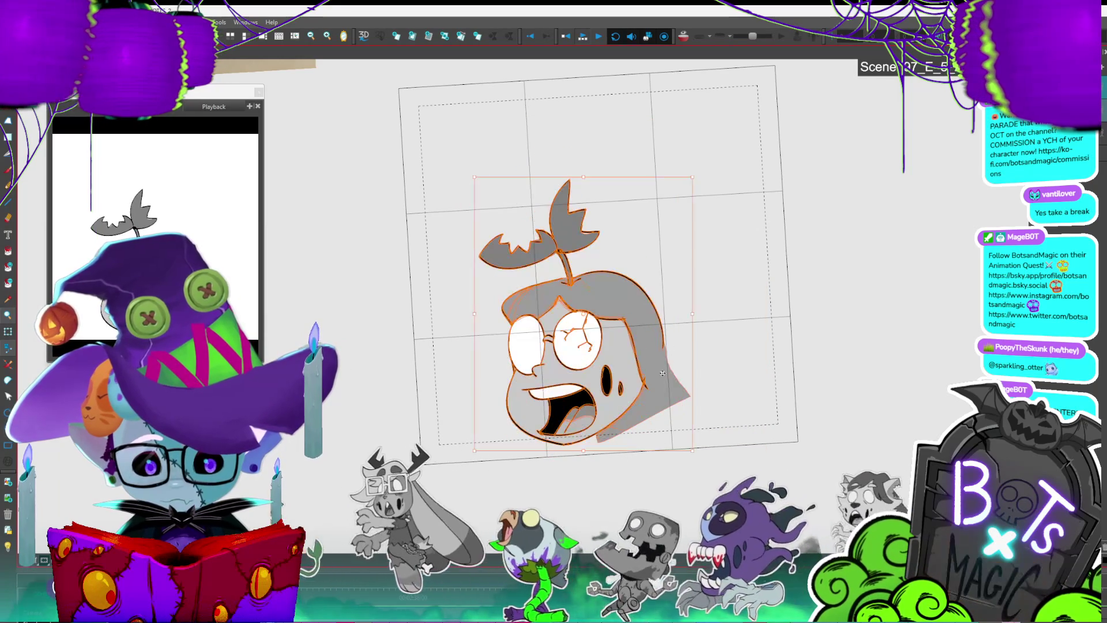
key(period)
key(period)
key(period)
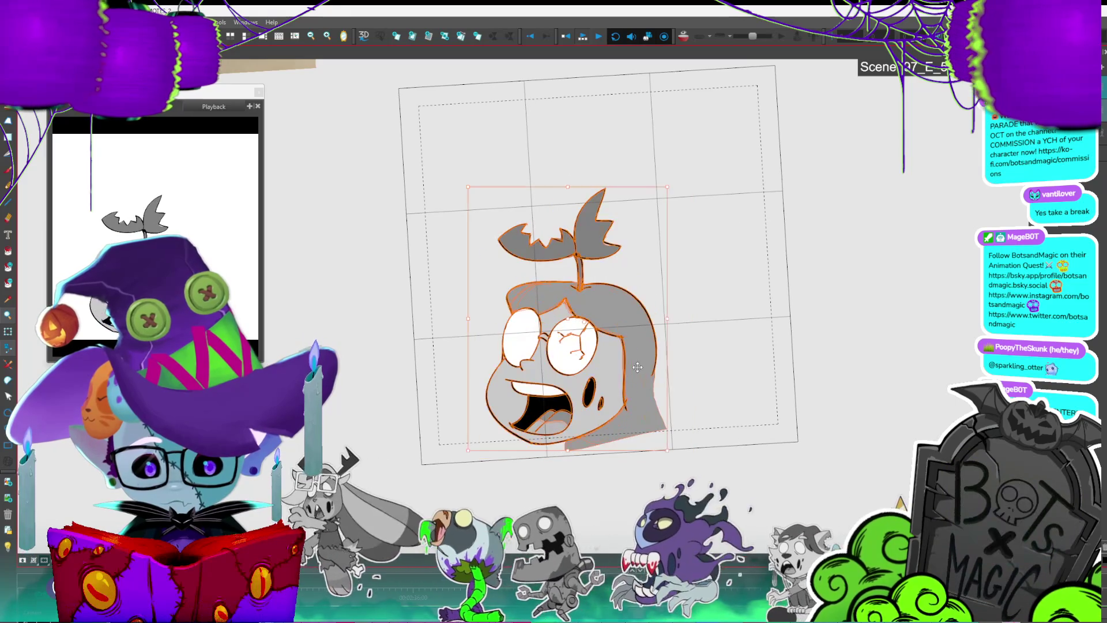
key(period)
key(period)
key(period)
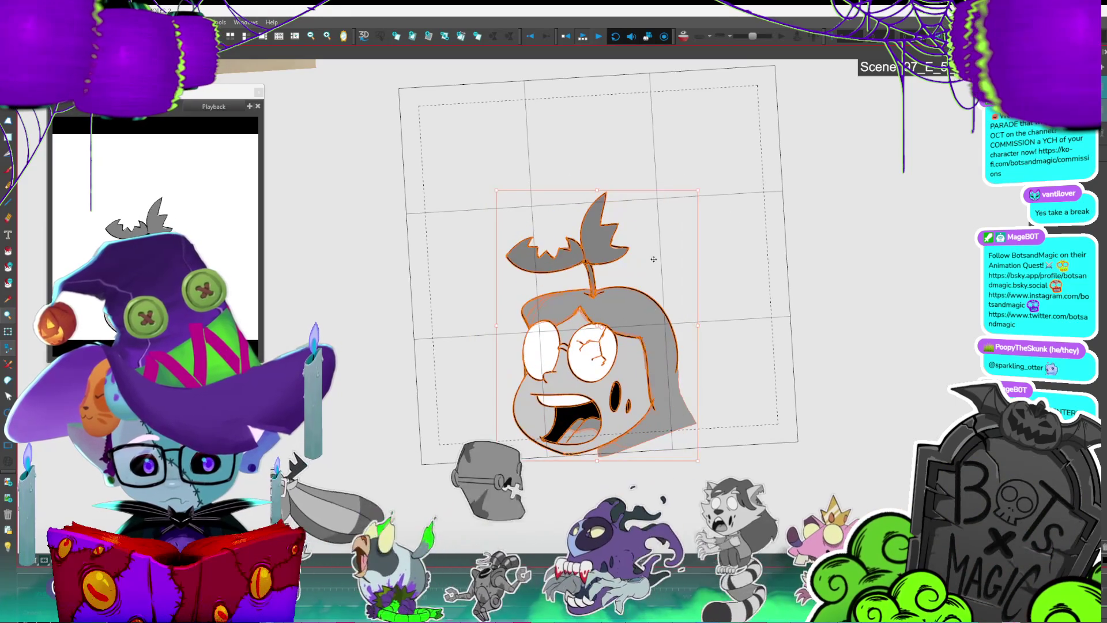
key(period)
key(period)
key(period)
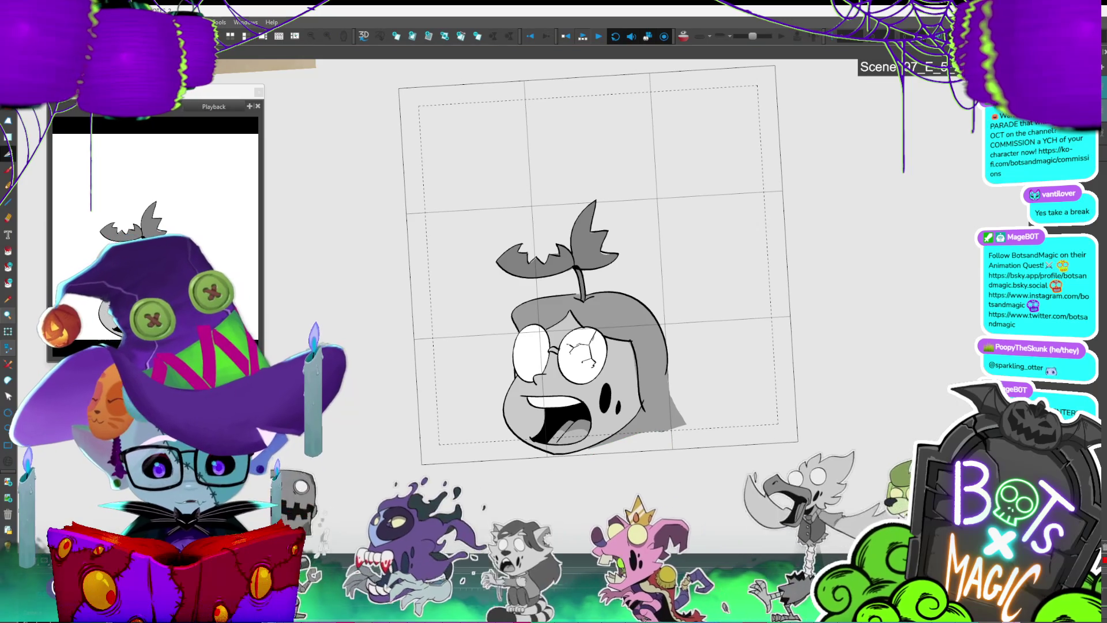
mouse_move(712, 409)
mouse_down()
mouse_move(796, 403)
mouse_move(761, 432)
mouse_move(639, 449)
mouse_move(798, 426)
mouse_up()
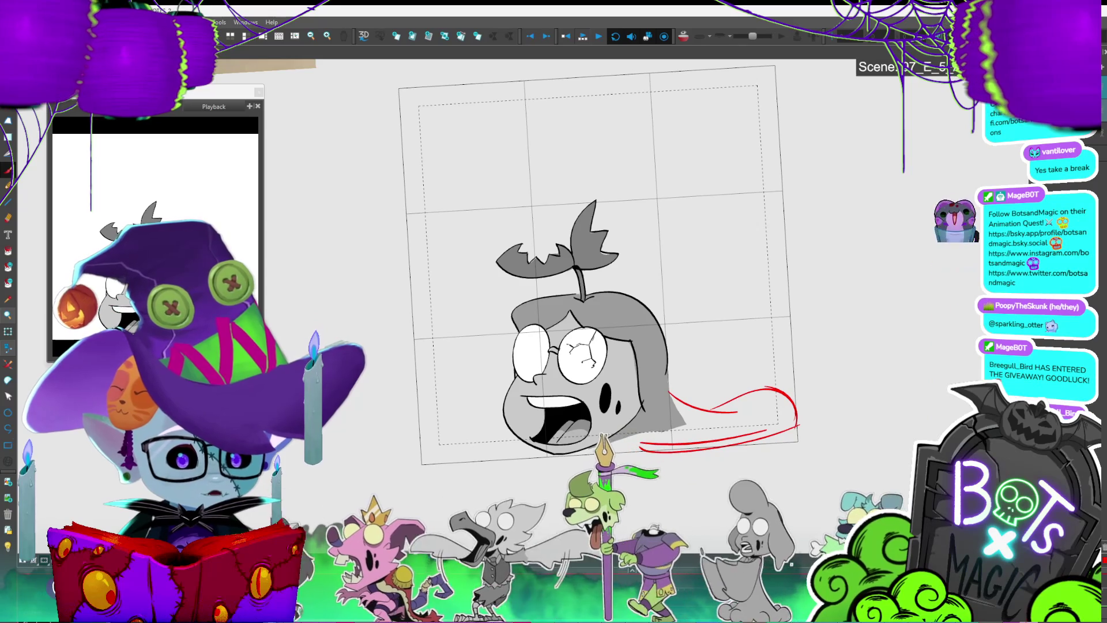
Step: Skew the whole head drawing so its top leans left, then deselect the red tail strokes
scroll(560, 501, up, 3)
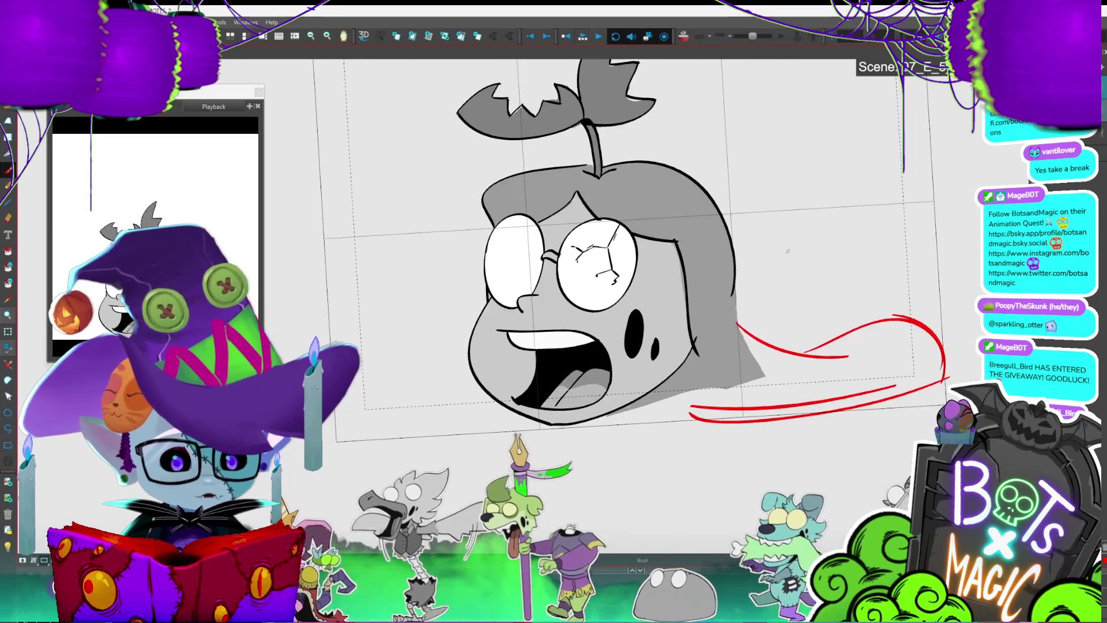
scroll(787, 251, down, 1)
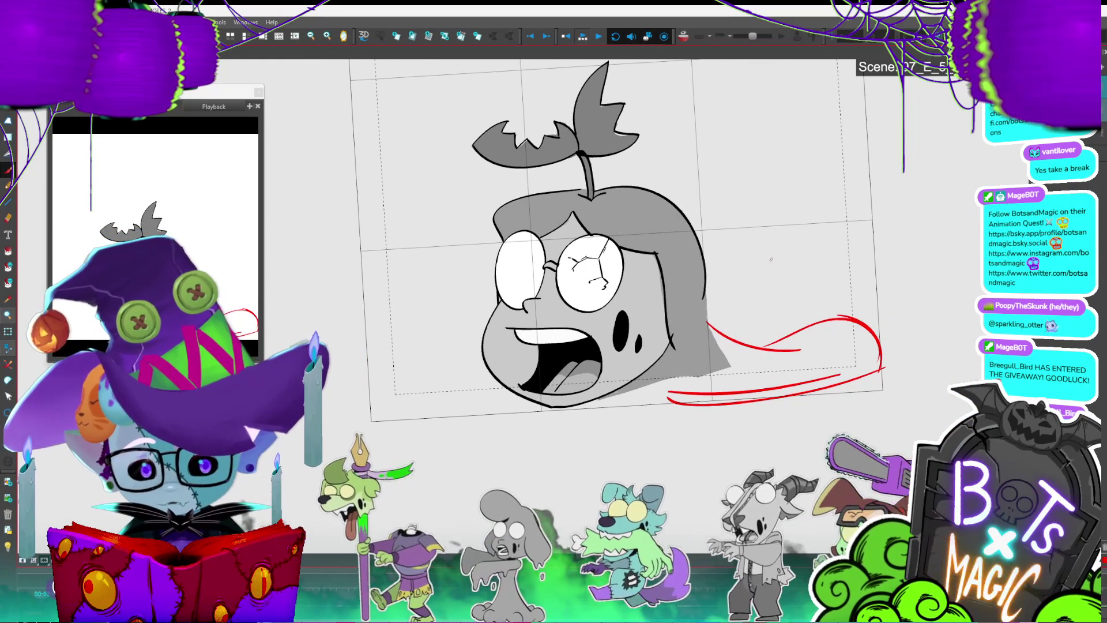
scroll(771, 260, down, 2)
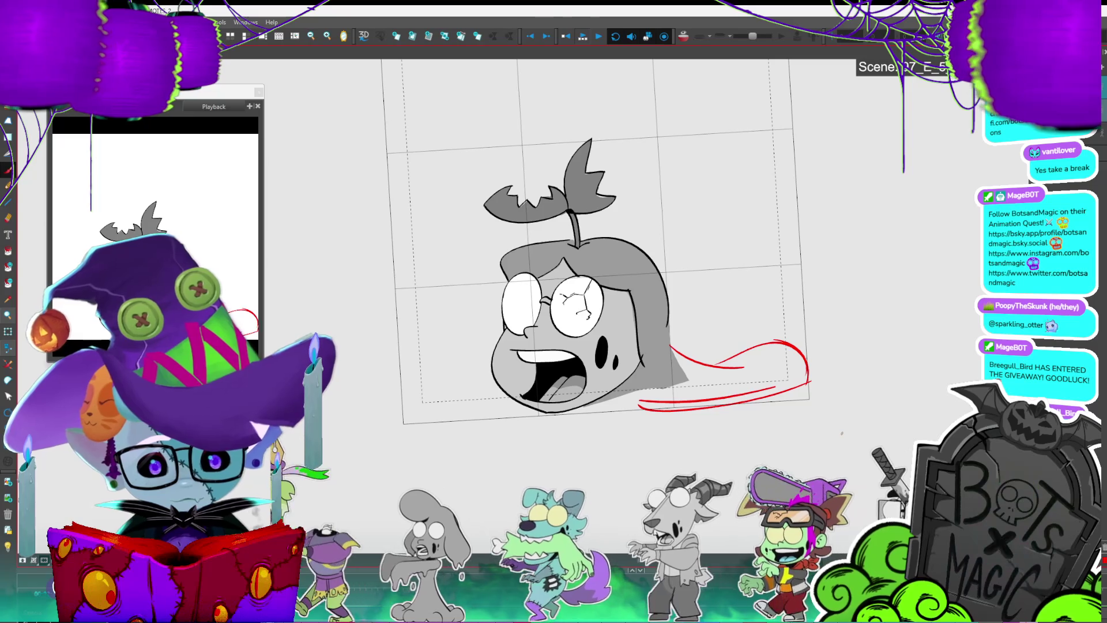
key(ctrl+a)
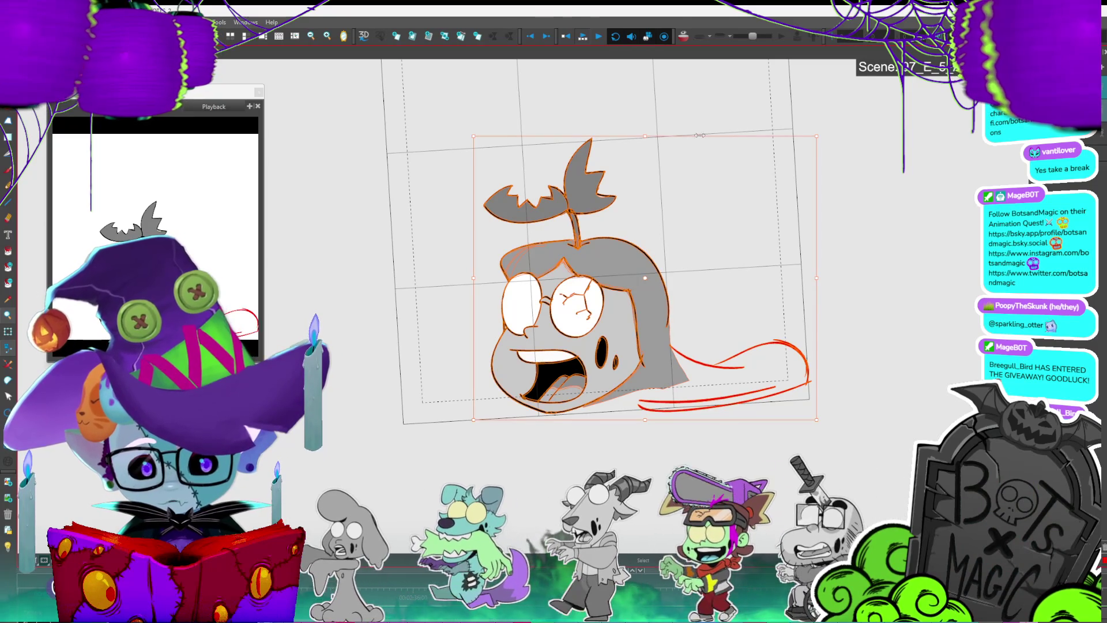
drag(699, 137, 793, 117)
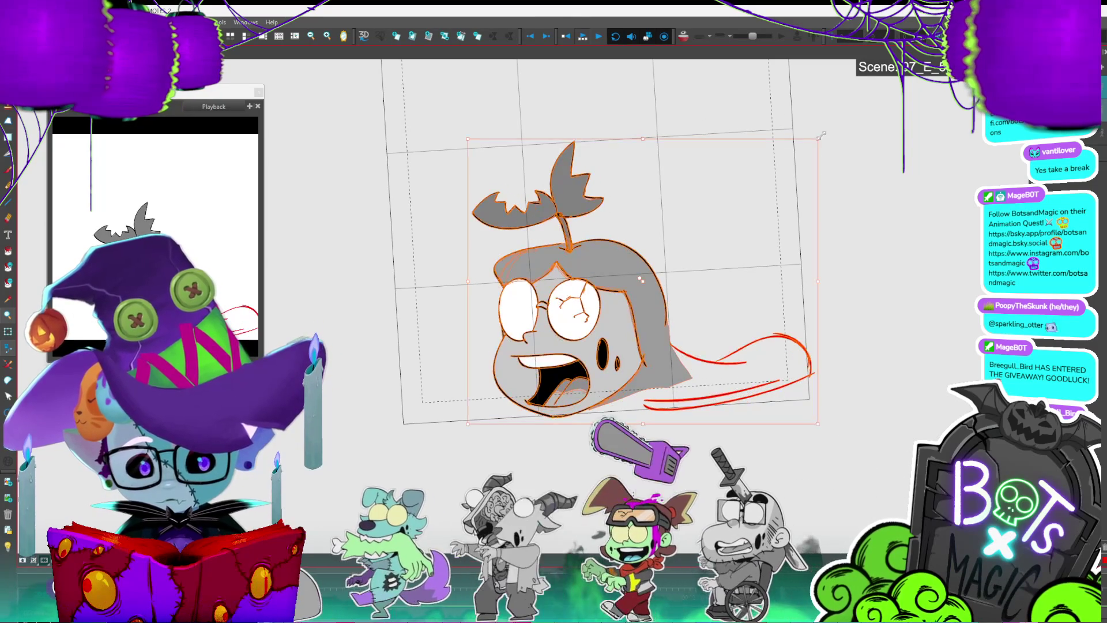
click(778, 407)
key(Escape)
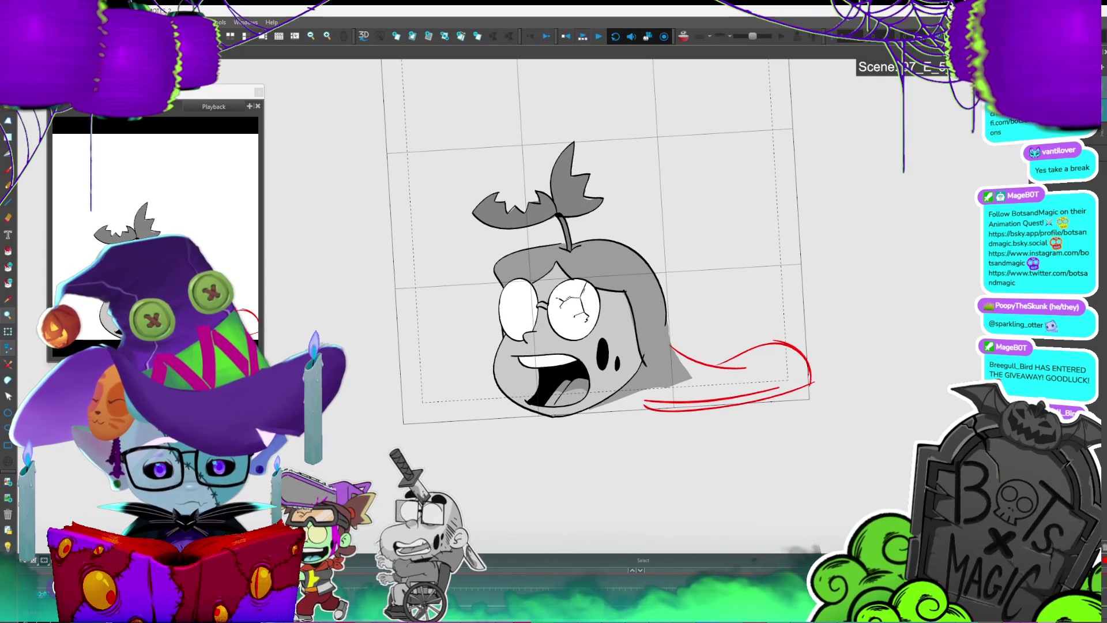
Step: Turn on onion skin, step to a later head pose, and draw a red body outline from the chin
key(space)
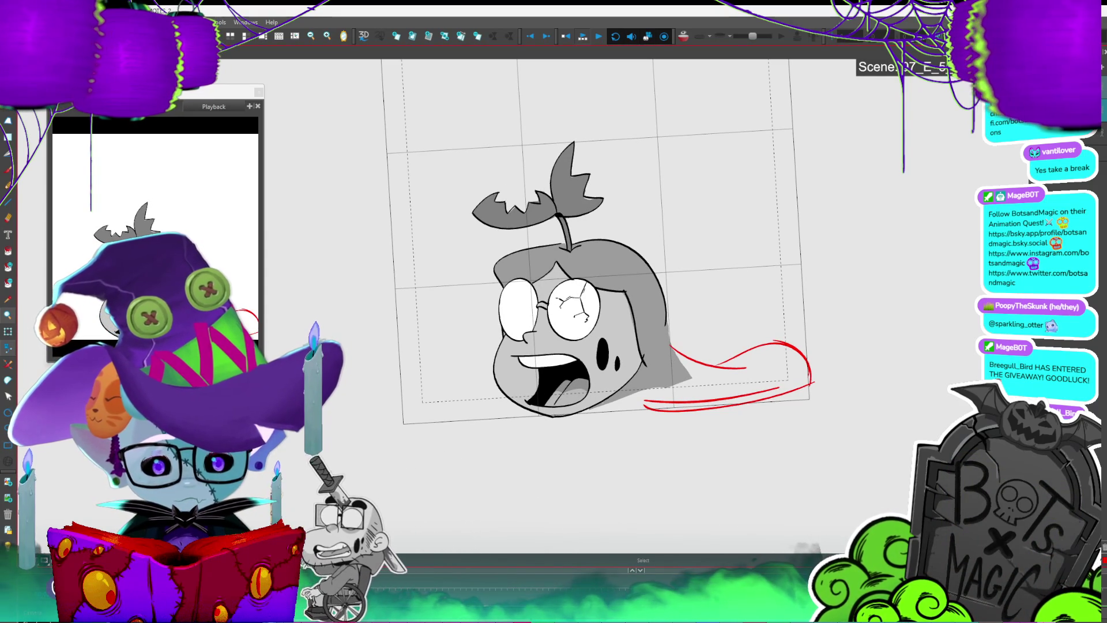
key(period)
key(period)
key(period)
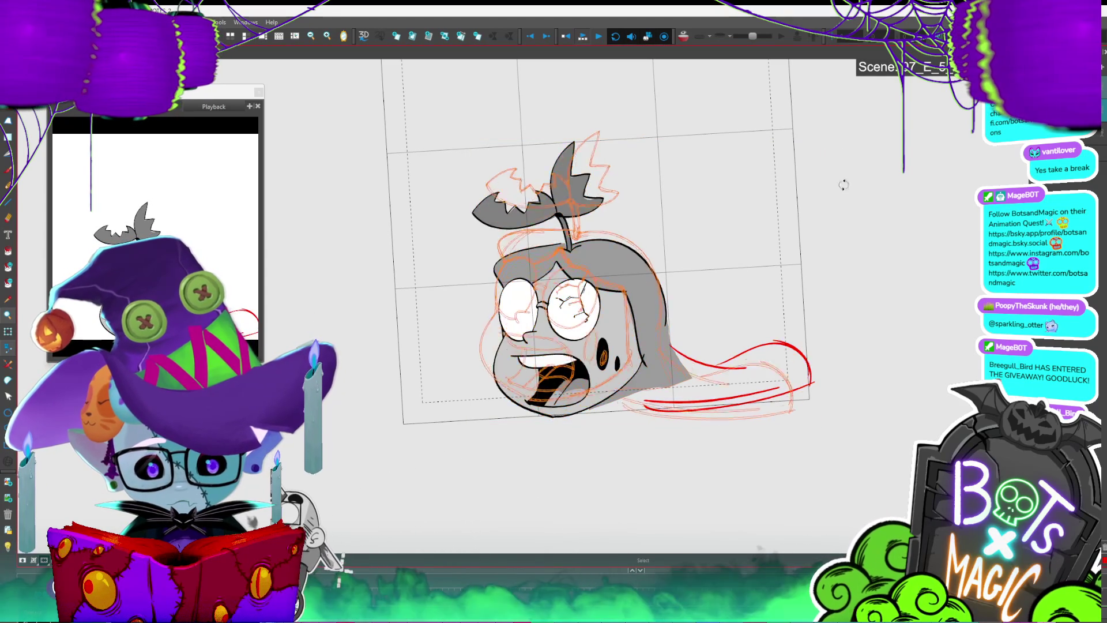
key(period)
key(period)
key(period)
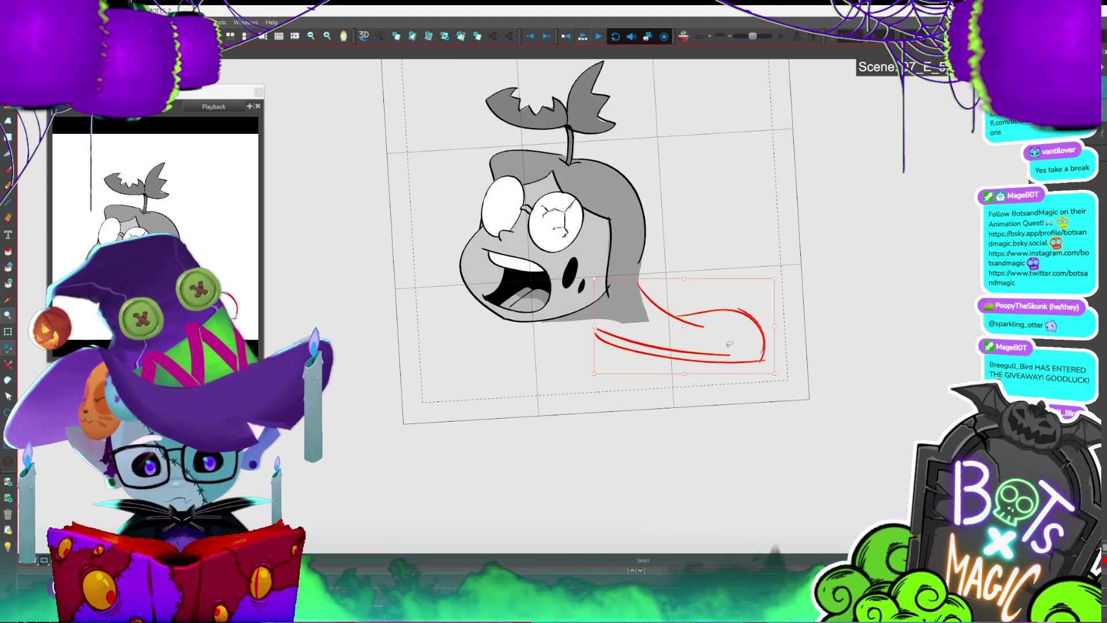
key(alt+b)
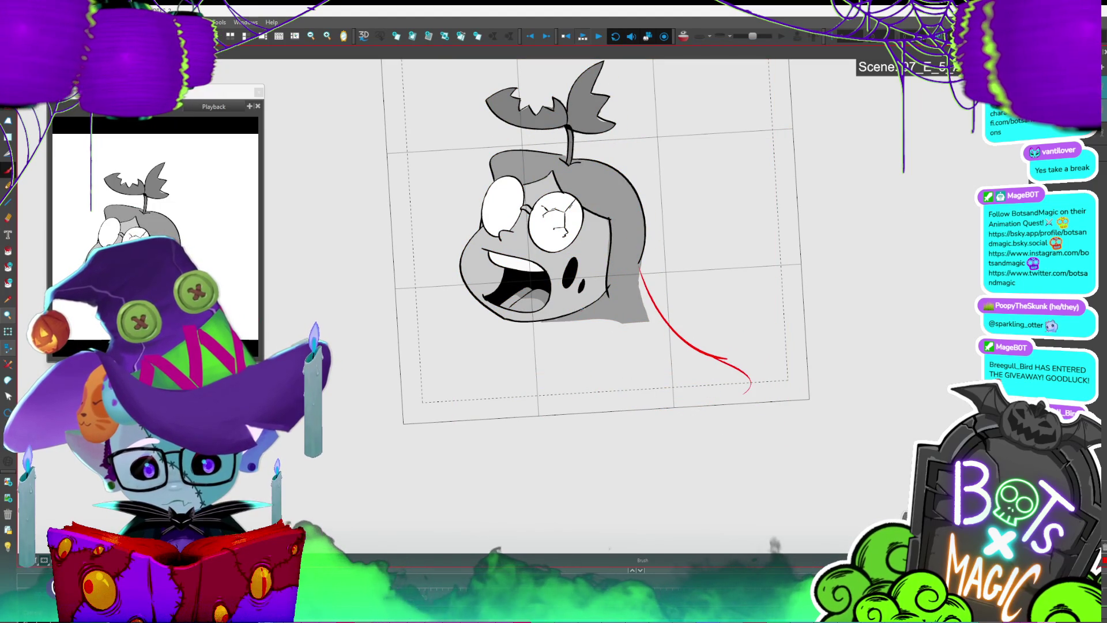
key(alt+s)
drag(591, 318, 630, 350)
key(alt+b)
mouse_move(558, 323)
mouse_down()
mouse_move(568, 398)
mouse_move(594, 408)
mouse_move(680, 407)
mouse_move(762, 378)
mouse_up()
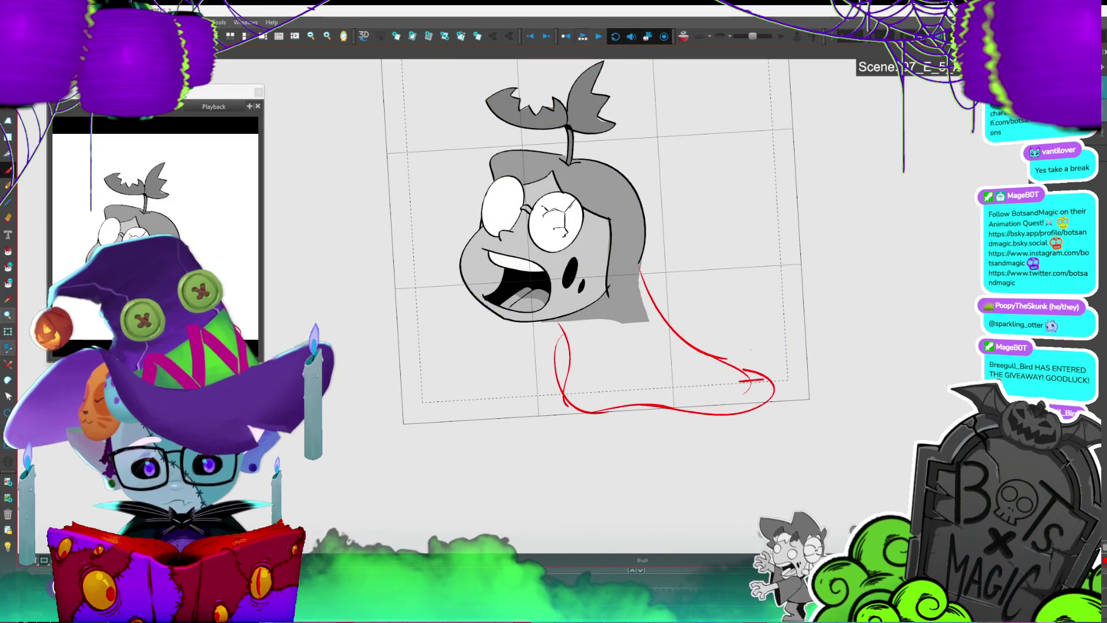
Step: Compare with the adjacent frame, undo the old red strokes, and redraw red curves right of the face
key(comma)
key(period)
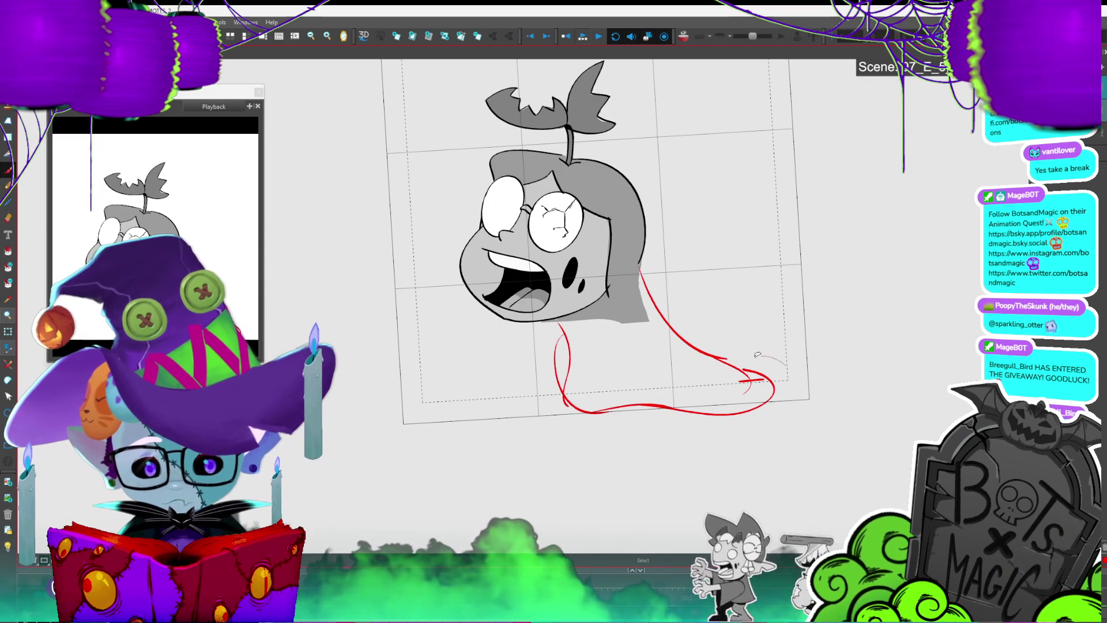
key(comma)
key(period)
key(ctrl+z)
key(ctrl+z)
drag(645, 258, 709, 367)
mouse_move(574, 321)
mouse_down()
mouse_move(559, 396)
mouse_move(611, 411)
mouse_move(706, 404)
mouse_move(686, 357)
mouse_up()
key(ctrl+z)
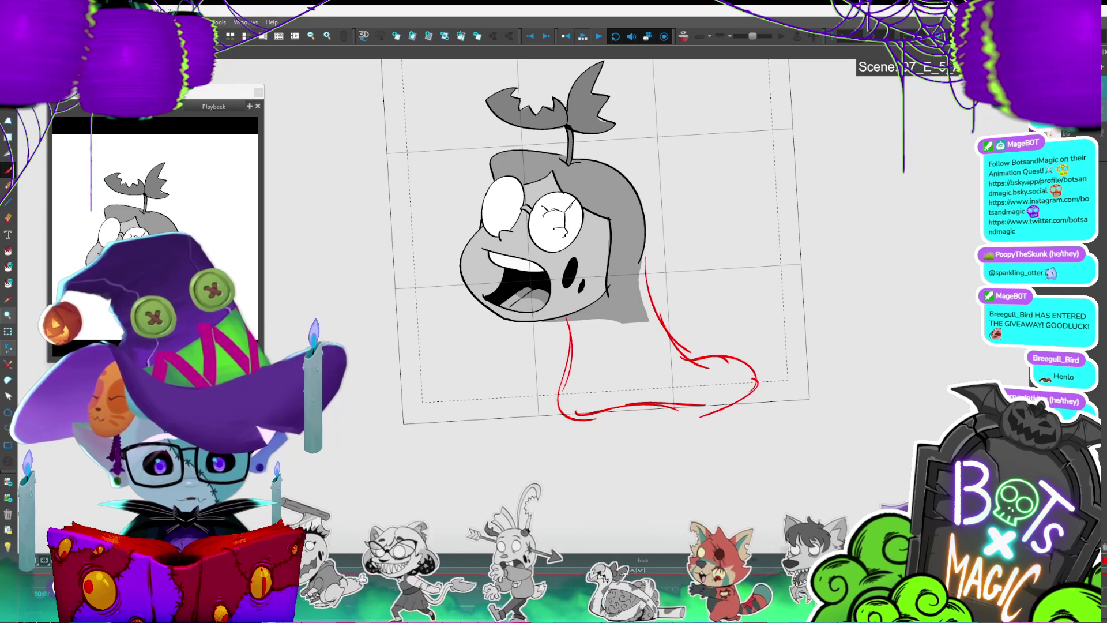
Step: On another frame, delete the lower red strokes and sketch a red loop along the head's bottom
key(alt+o)
key(period)
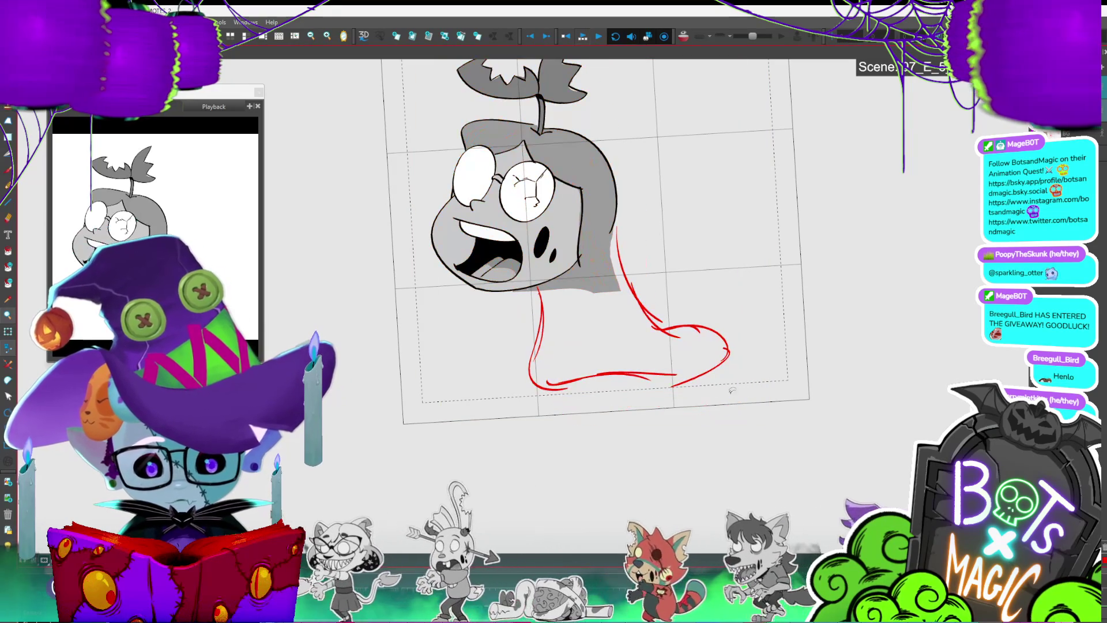
drag(539, 397, 741, 278)
key(Delete)
mouse_move(743, 385)
mouse_down()
mouse_move(613, 223)
mouse_move(697, 352)
mouse_up()
key(Delete)
mouse_move(538, 294)
mouse_down()
mouse_move(529, 365)
mouse_move(576, 396)
mouse_move(700, 396)
mouse_move(699, 348)
mouse_up()
drag(620, 230, 695, 345)
drag(622, 222, 635, 272)
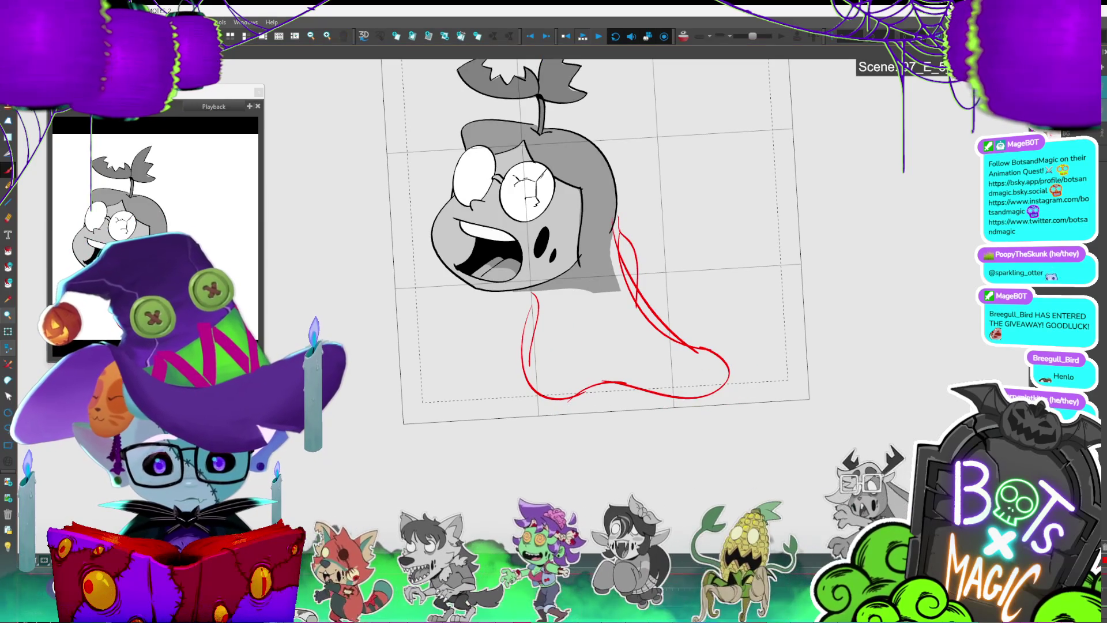
key(.)
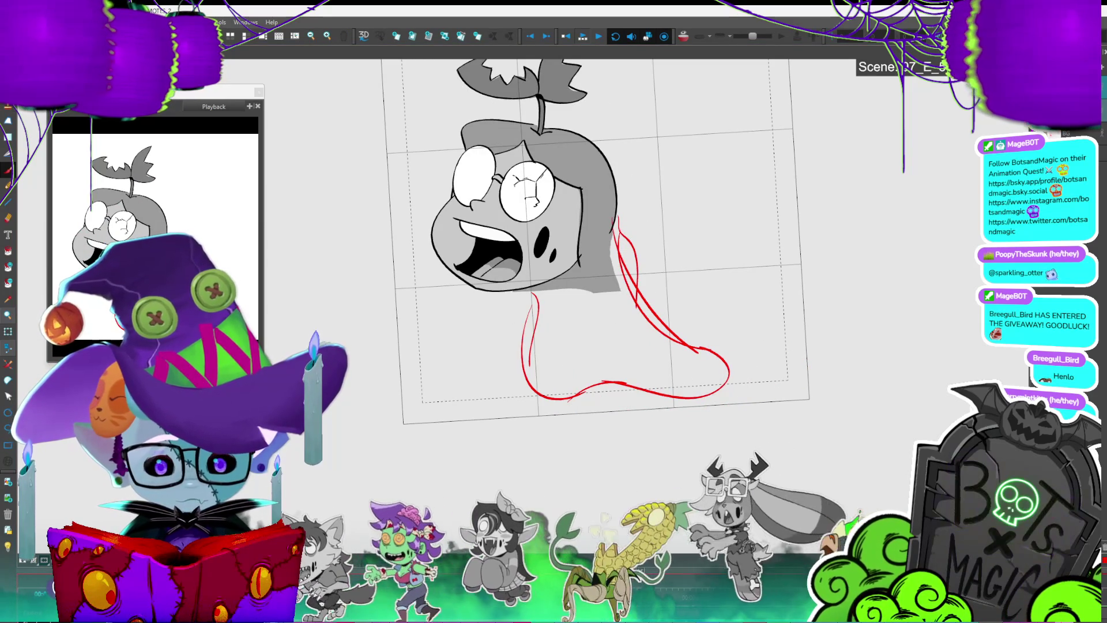
scroll(559, 380, down, 3)
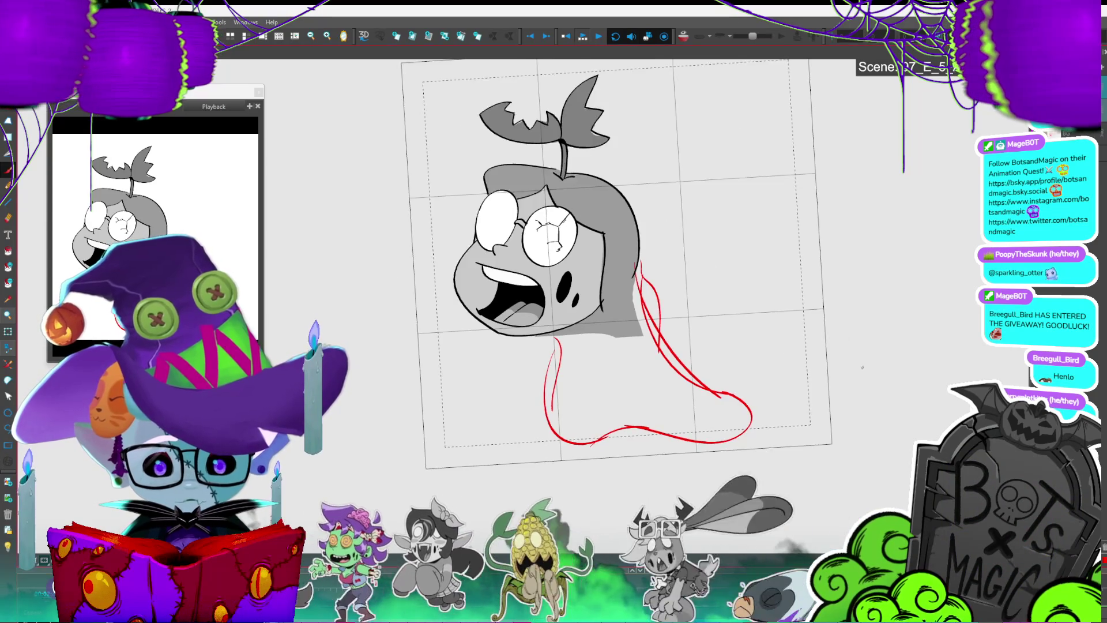
Step: Delete all the red body strokes and draw a new red tail curving down from the chin
key(ctrl+a)
key(.)
key(.)
key(.)
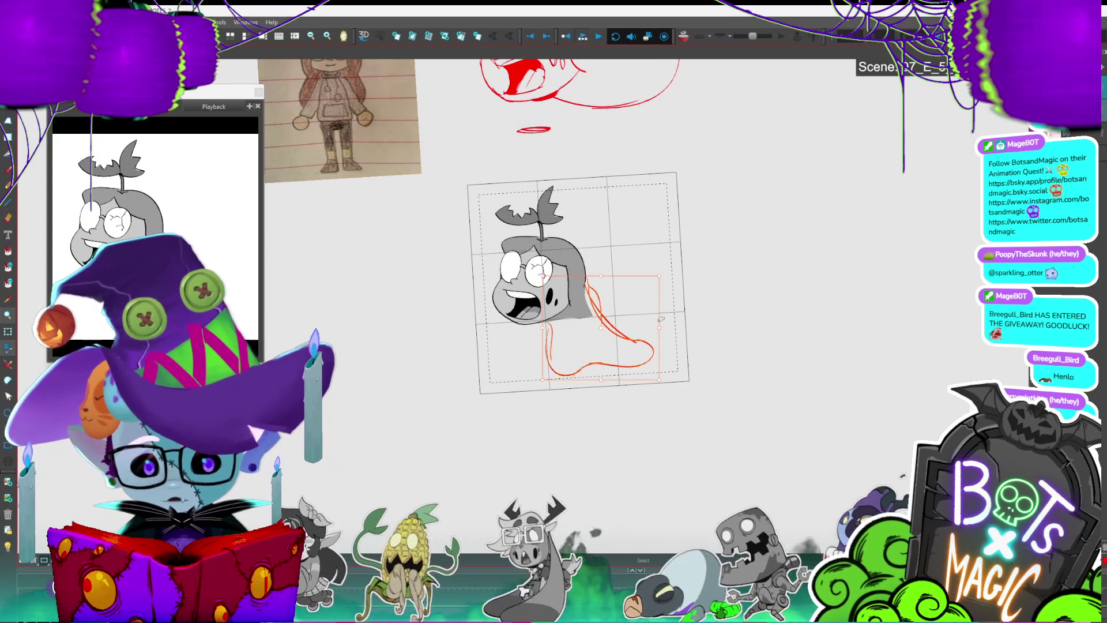
key(Delete)
drag(587, 287, 629, 362)
drag(539, 345, 654, 353)
Step: Flip to neighbouring frames to compare the motion, then select the red squiggle under the face
key(period)
key(comma)
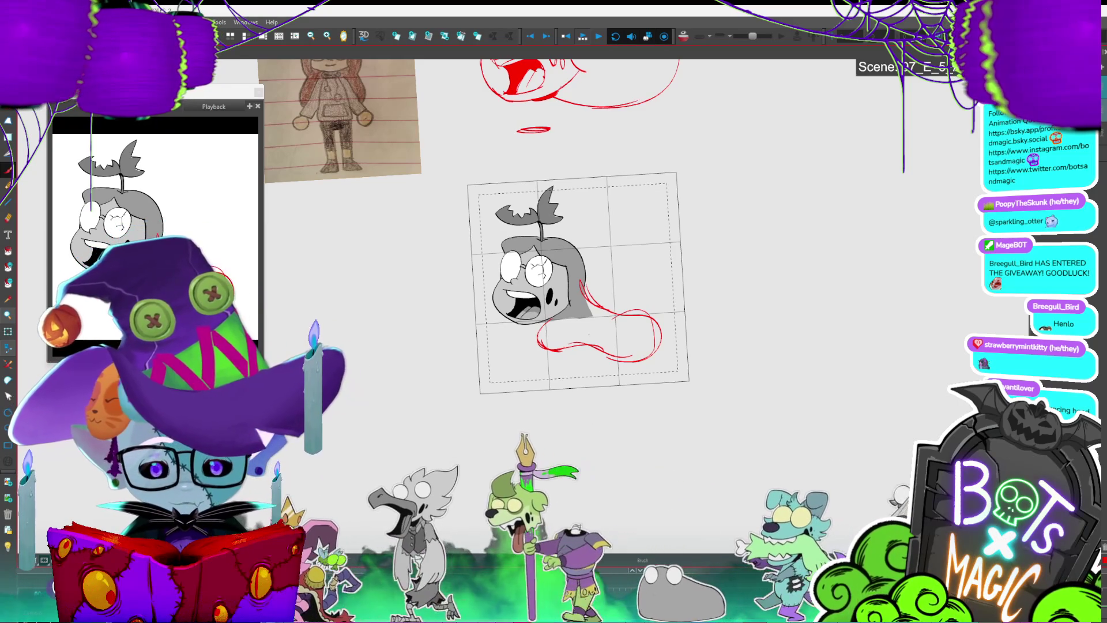
key(period)
key(period)
key(comma)
key(comma)
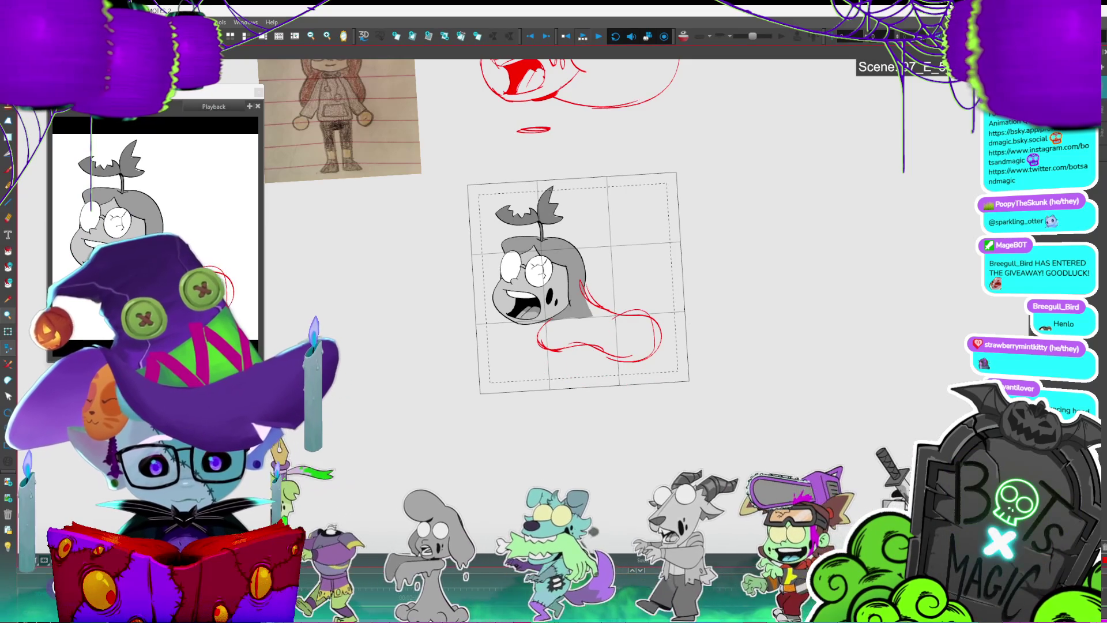
drag(548, 365, 674, 296)
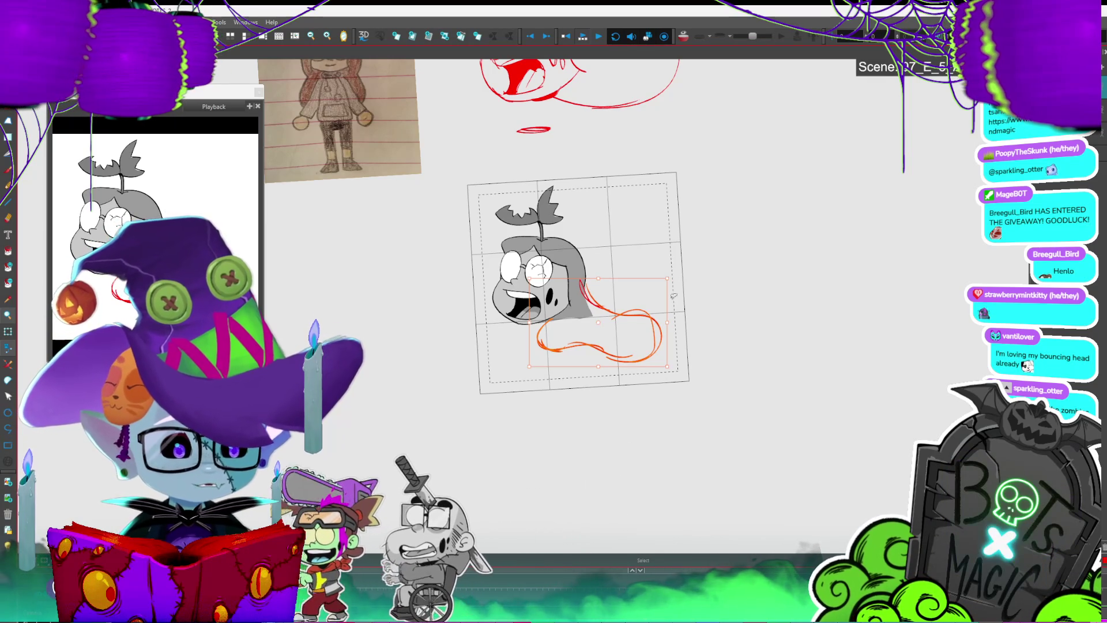
Step: Replace the loop with a red tail curving from the head's right, then nudge and slightly widen the drawing
key(Delete)
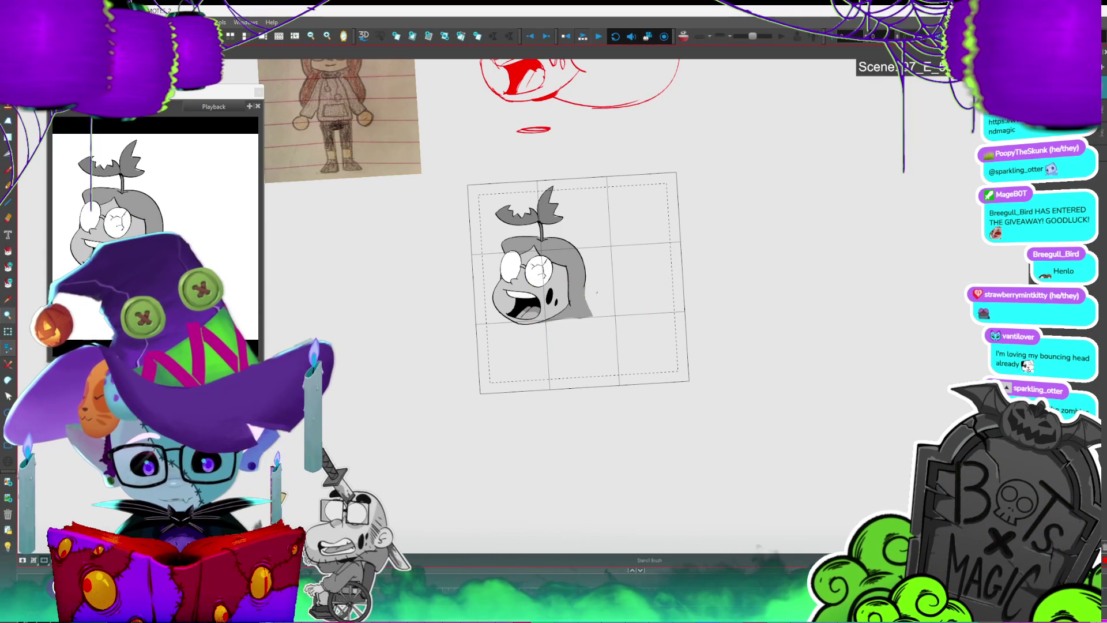
mouse_move(645, 295)
mouse_down()
mouse_move(643, 328)
mouse_move(540, 325)
mouse_up()
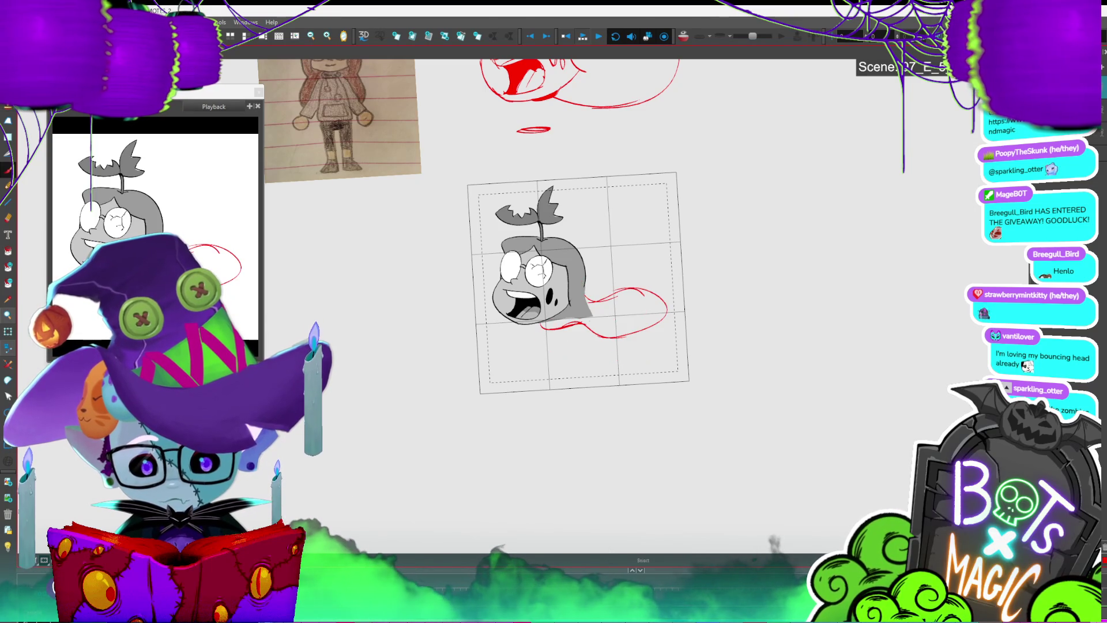
key(alt+s)
key(ctrl+a)
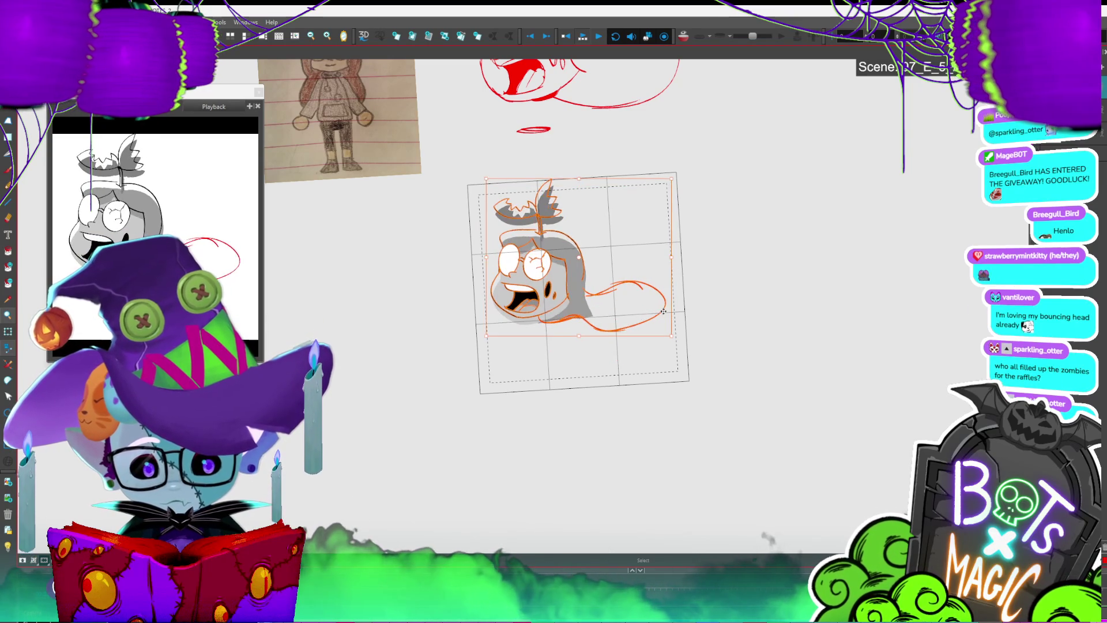
drag(635, 321, 636, 327)
drag(487, 263, 483, 263)
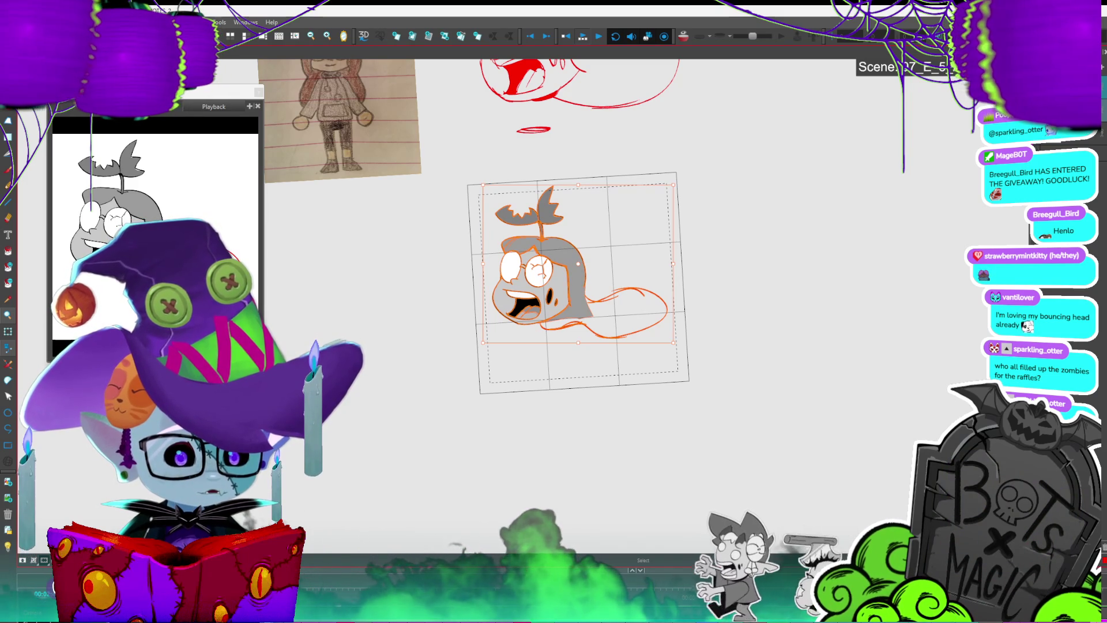
drag(638, 327, 634, 326)
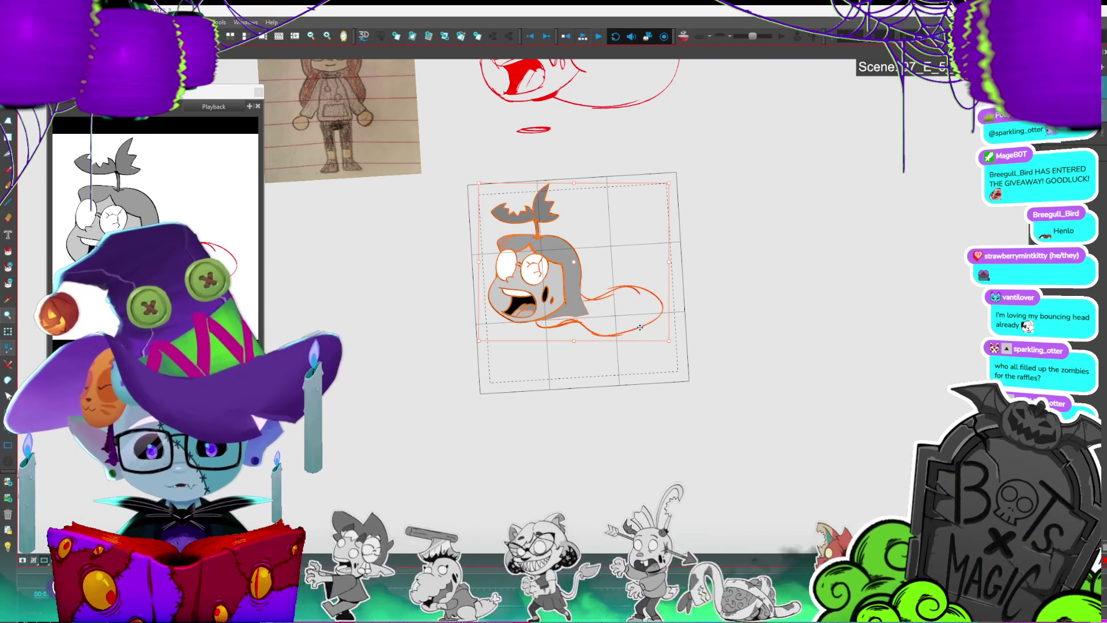
key(Escape)
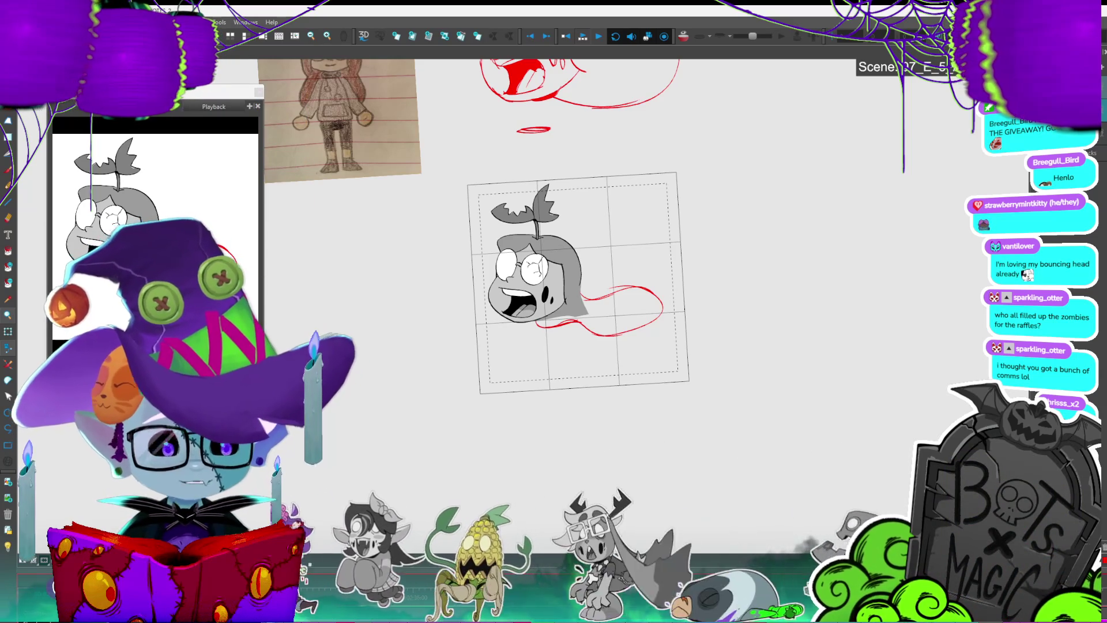
Step: Save, move to the next frame, and draw red tail strokes extending upward beside the head
key(ctrl+s)
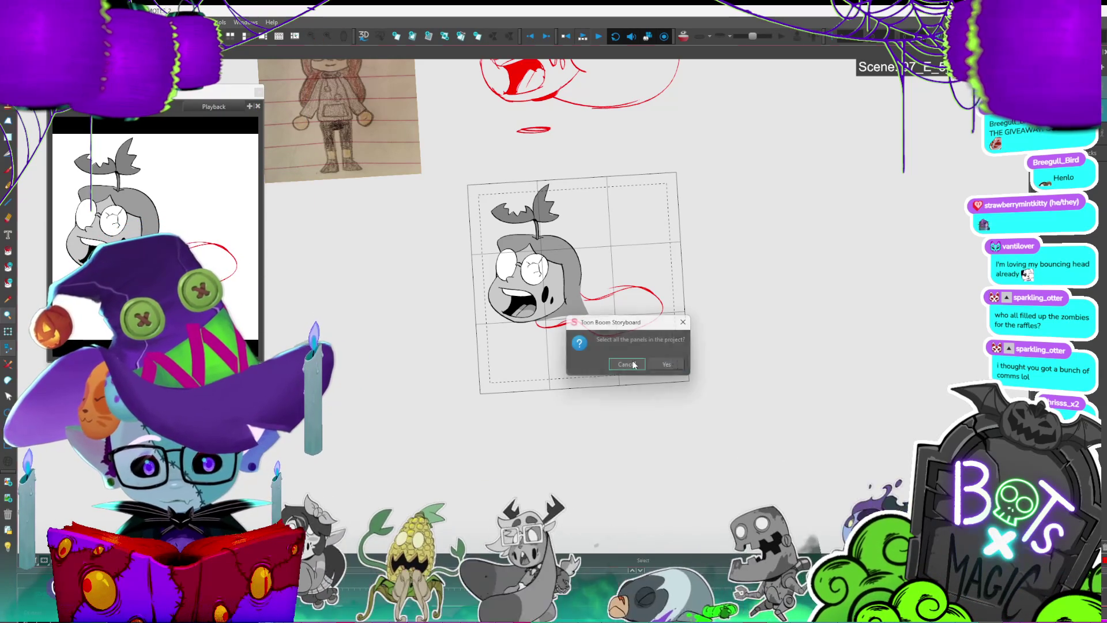
key(ctrl+a)
key(period)
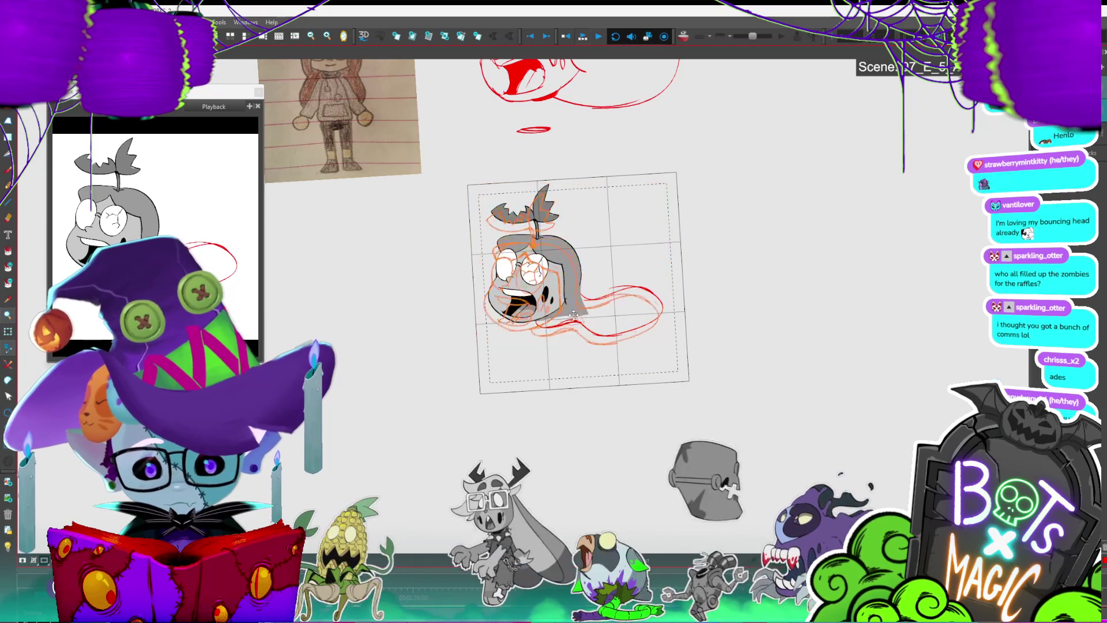
key(Escape)
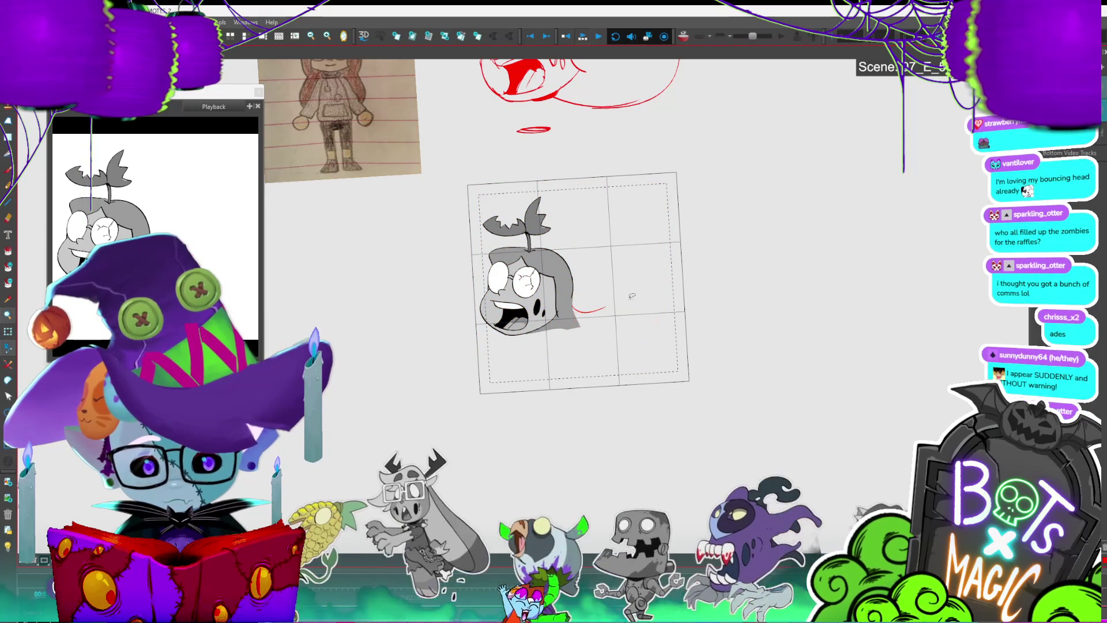
key(ctrl+z)
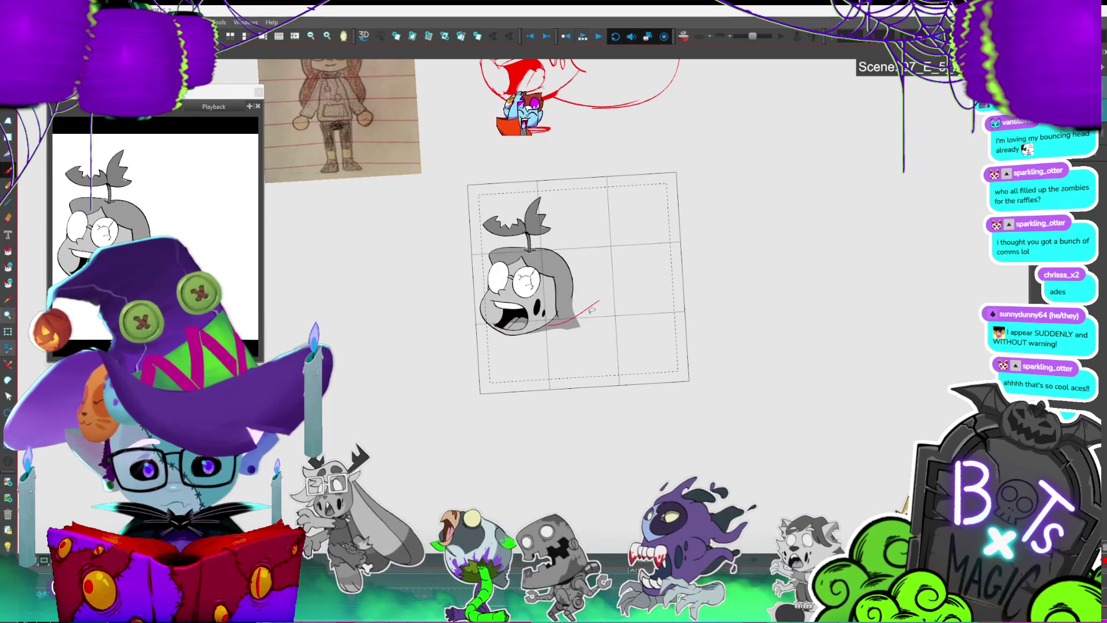
key(ctrl+z)
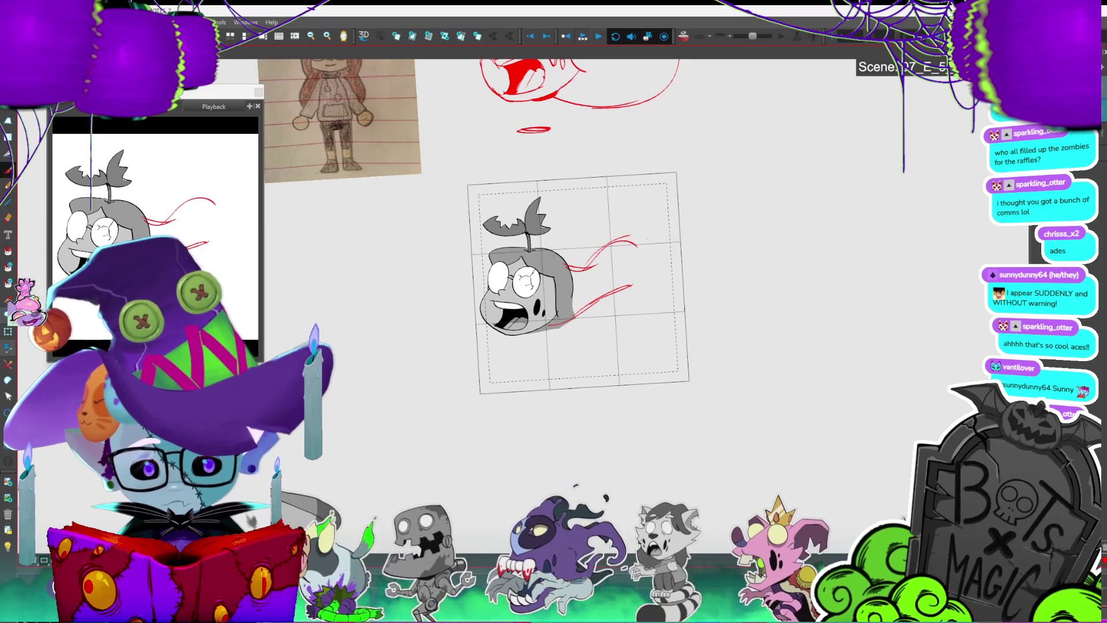
key(ctrl+z)
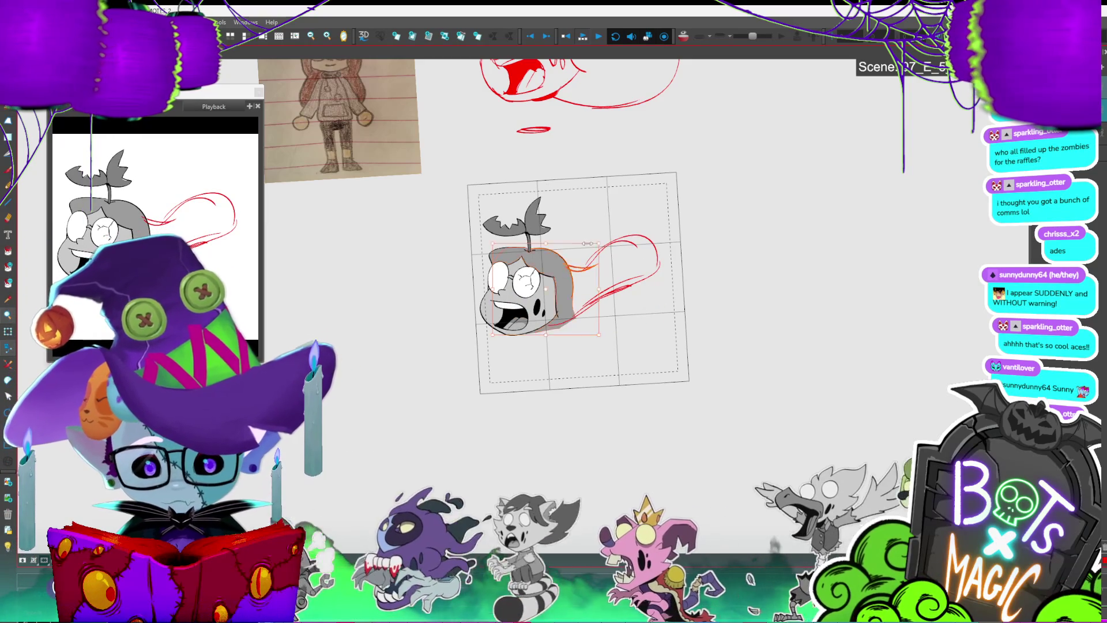
key(ctrl+z)
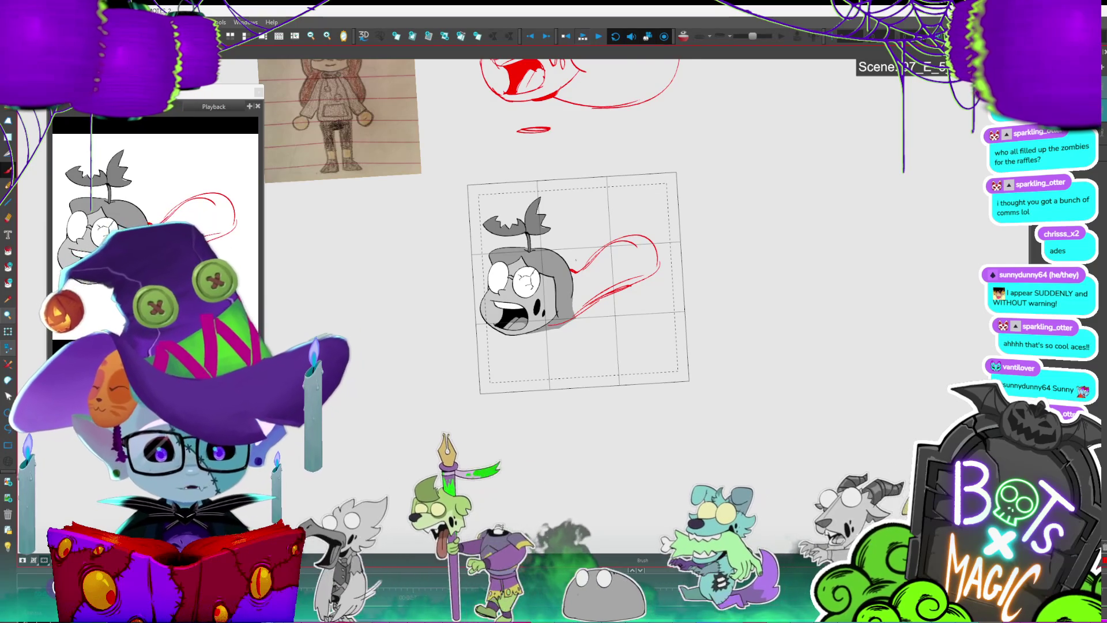
Step: Play back the animation and step through the frames to check the head's motion
drag(577, 288, 604, 317)
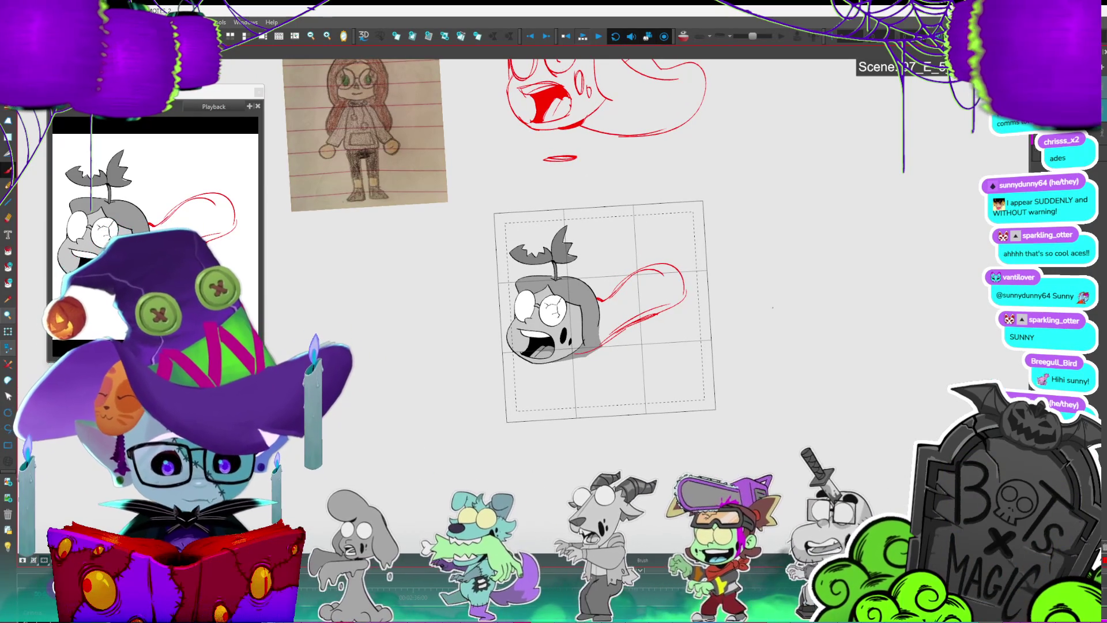
key(period)
key(period)
key(period)
key(period)
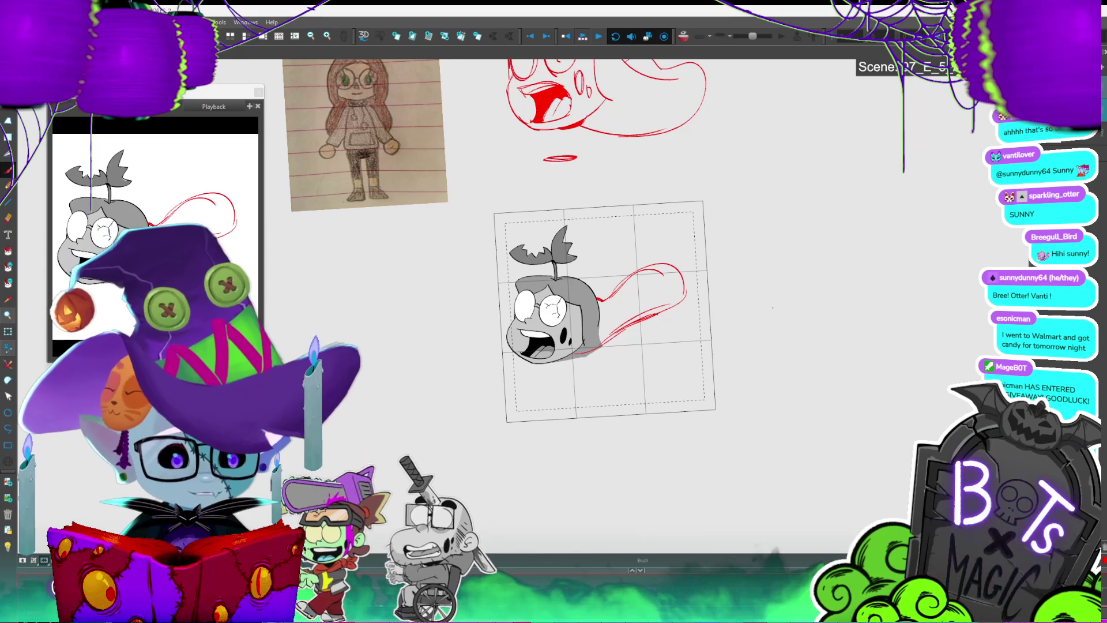
key(Return)
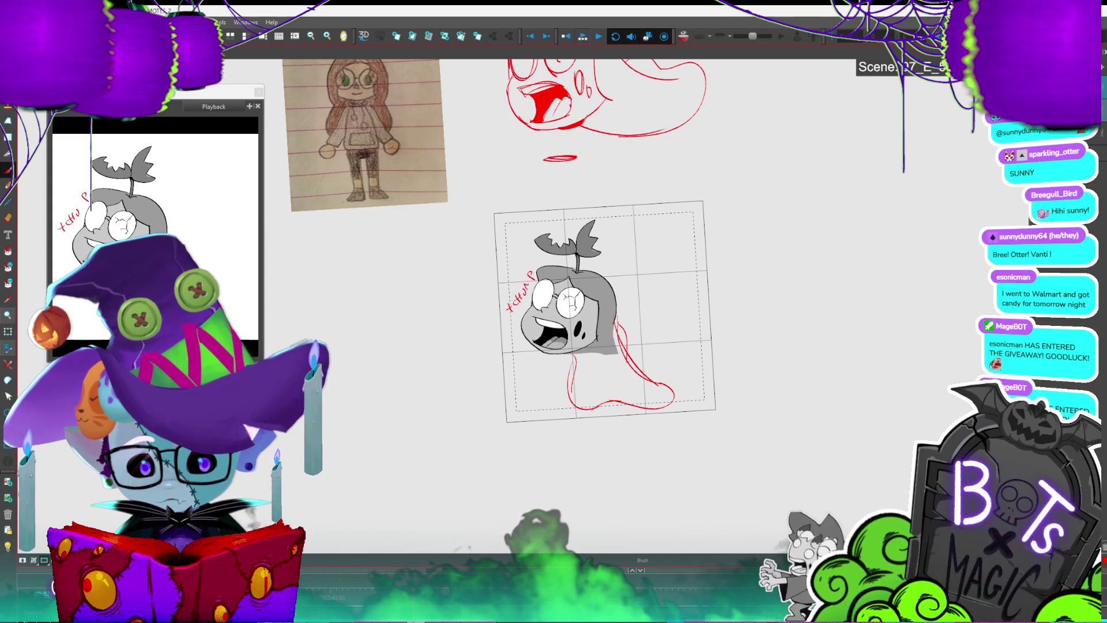
key(period)
key(period)
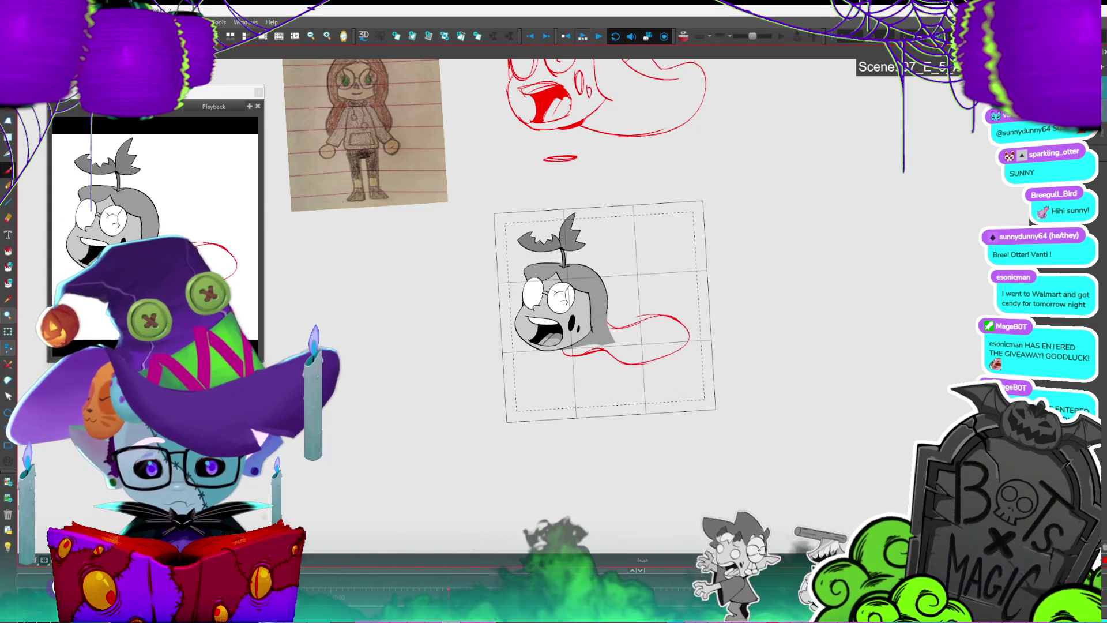
key(period)
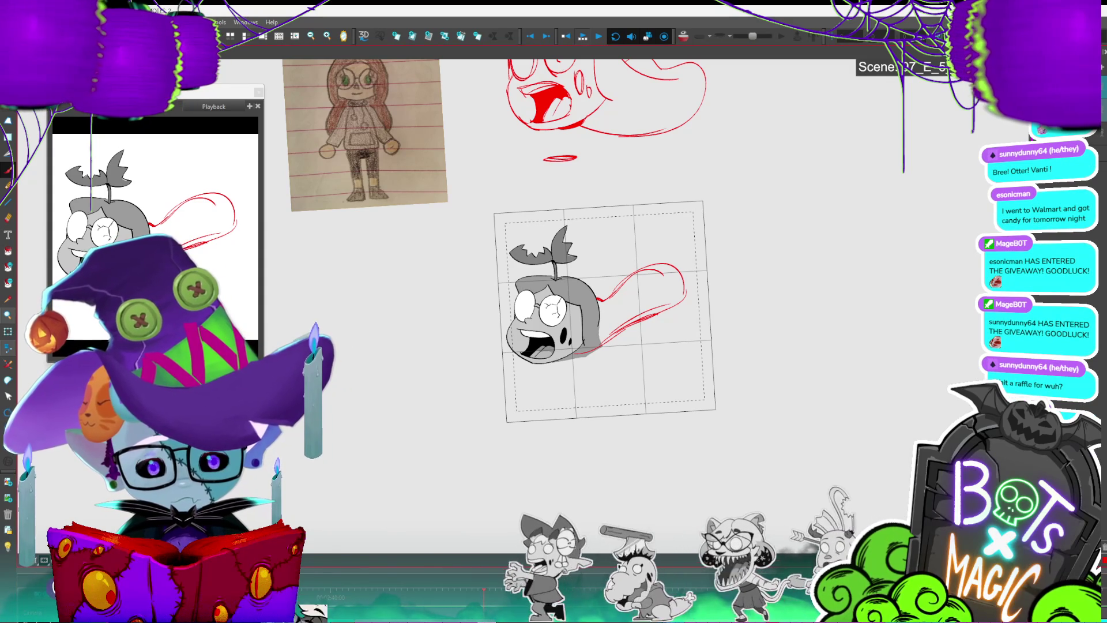
key(period)
key(period)
key(ctrl+a)
key(Escape)
key(period)
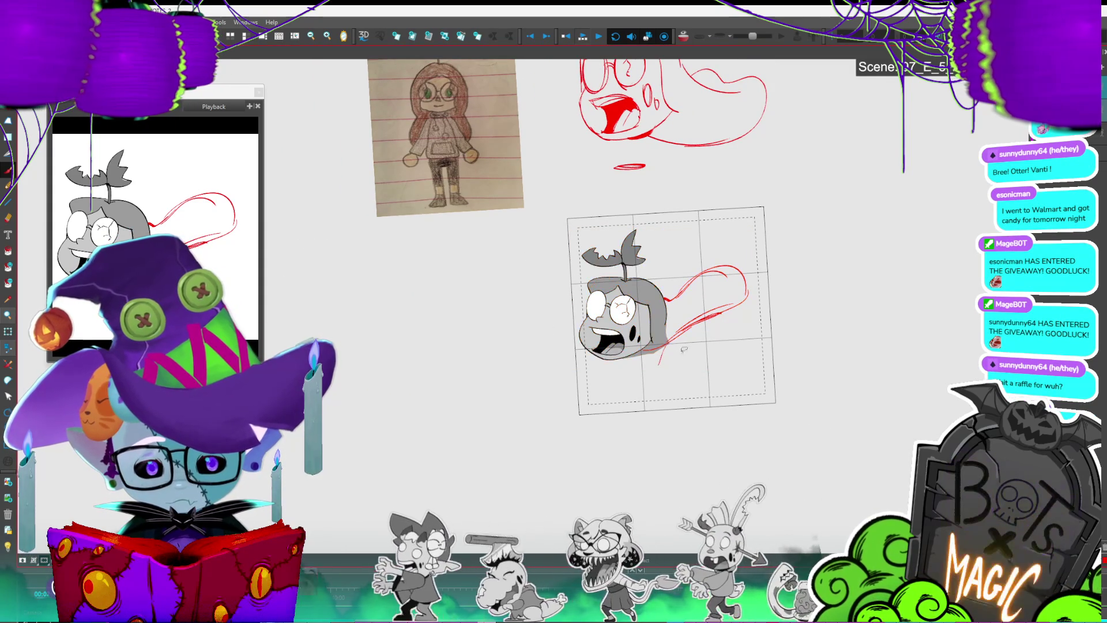
Step: On the next head frame, extend the red stroke, erase its upper loop and redraw it
click(669, 348)
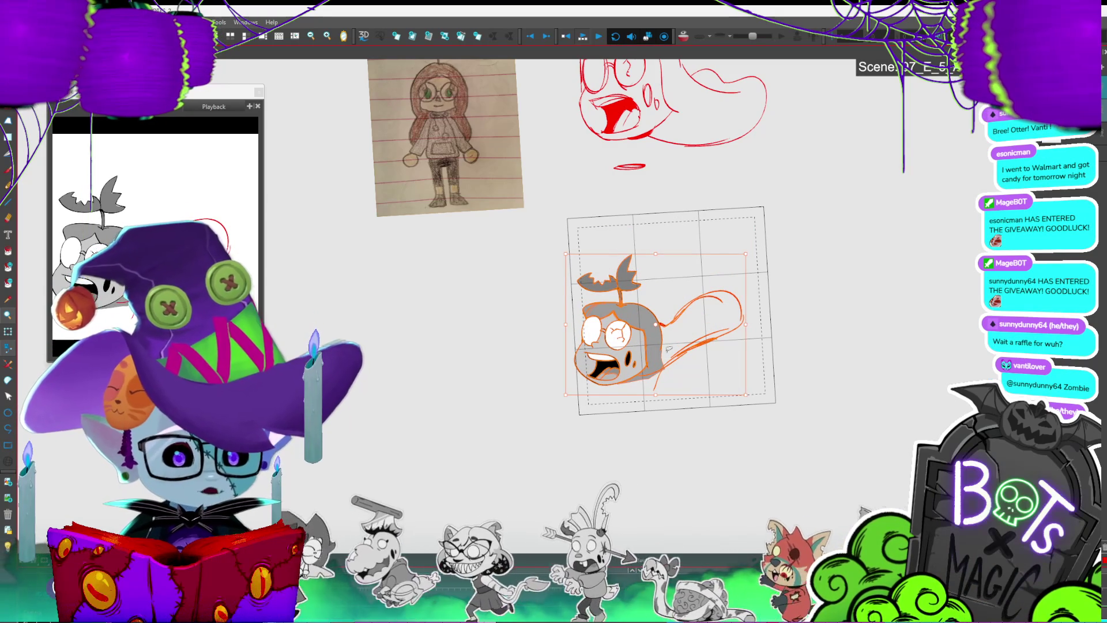
key(Escape)
key(alt+b)
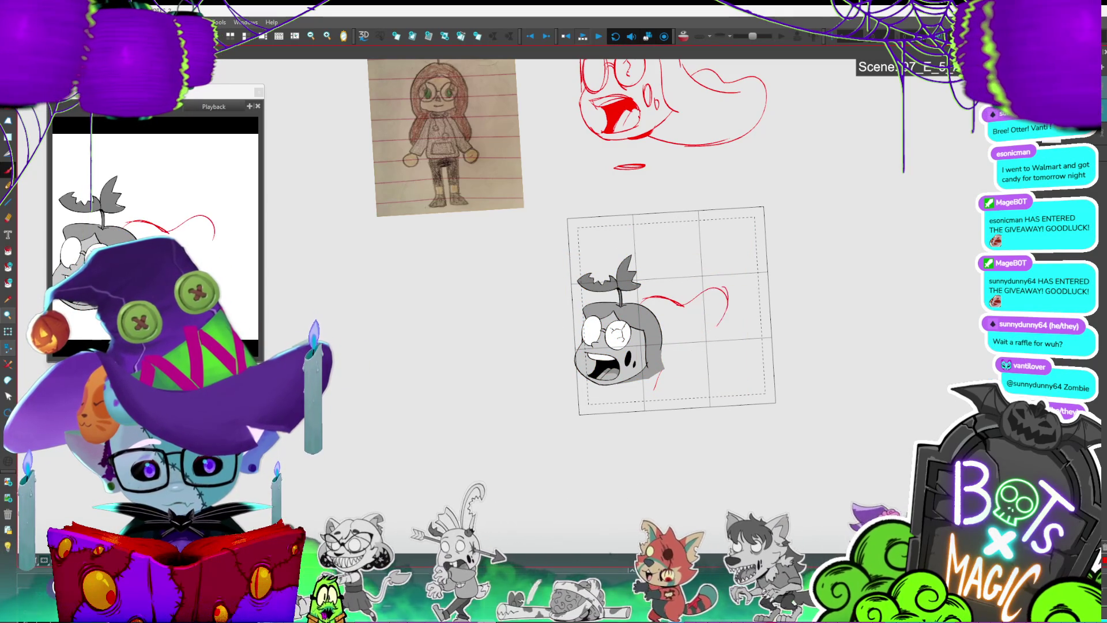
drag(728, 307, 655, 369)
mouse_move(640, 297)
mouse_down()
mouse_move(683, 305)
mouse_move(728, 288)
mouse_up()
mouse_move(657, 366)
mouse_down()
mouse_move(737, 303)
mouse_move(638, 300)
mouse_up()
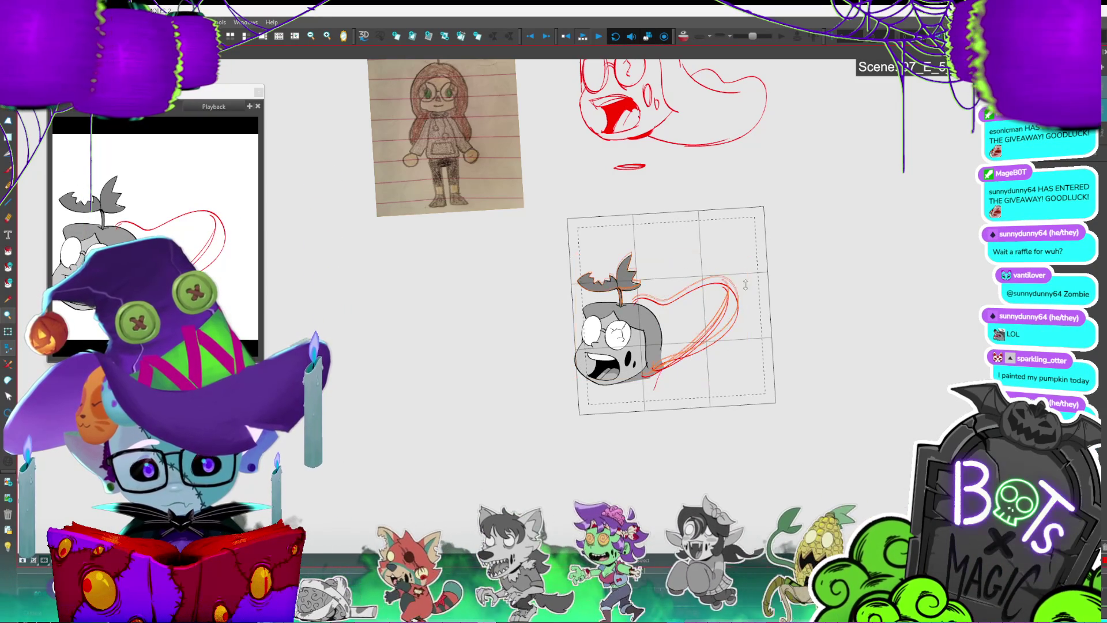
Step: Select the loop stroke, then sketch a rough red ellipse in the bottom-left cell
key(ctrl+a)
mouse_move(749, 277)
mouse_down()
mouse_move(643, 294)
mouse_move(721, 374)
mouse_move(752, 271)
mouse_up()
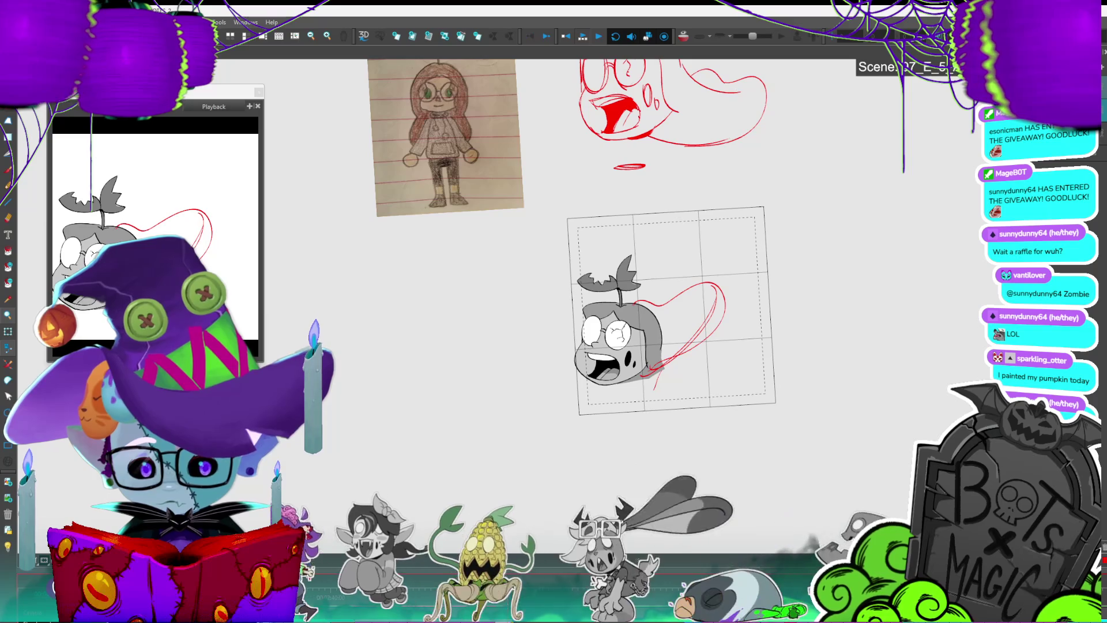
mouse_move(634, 352)
mouse_down()
mouse_move(680, 369)
mouse_move(683, 361)
mouse_move(594, 361)
mouse_move(623, 344)
mouse_move(637, 368)
mouse_up()
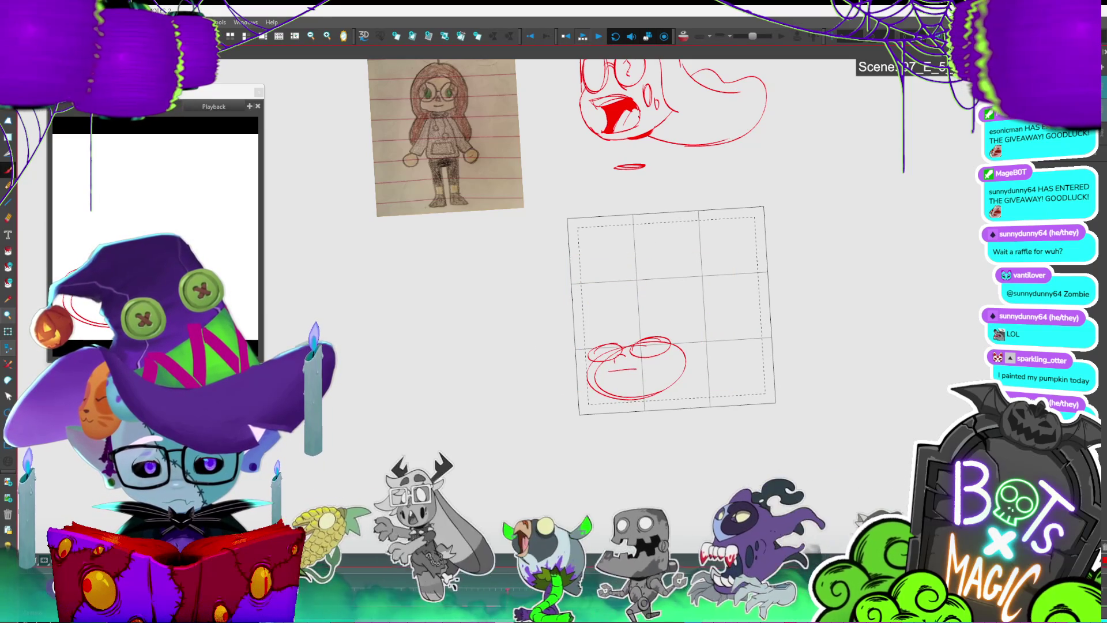
Step: Retrace the ellipse edges and draw the curved top of a heart-shaped ghost body
drag(643, 306, 650, 333)
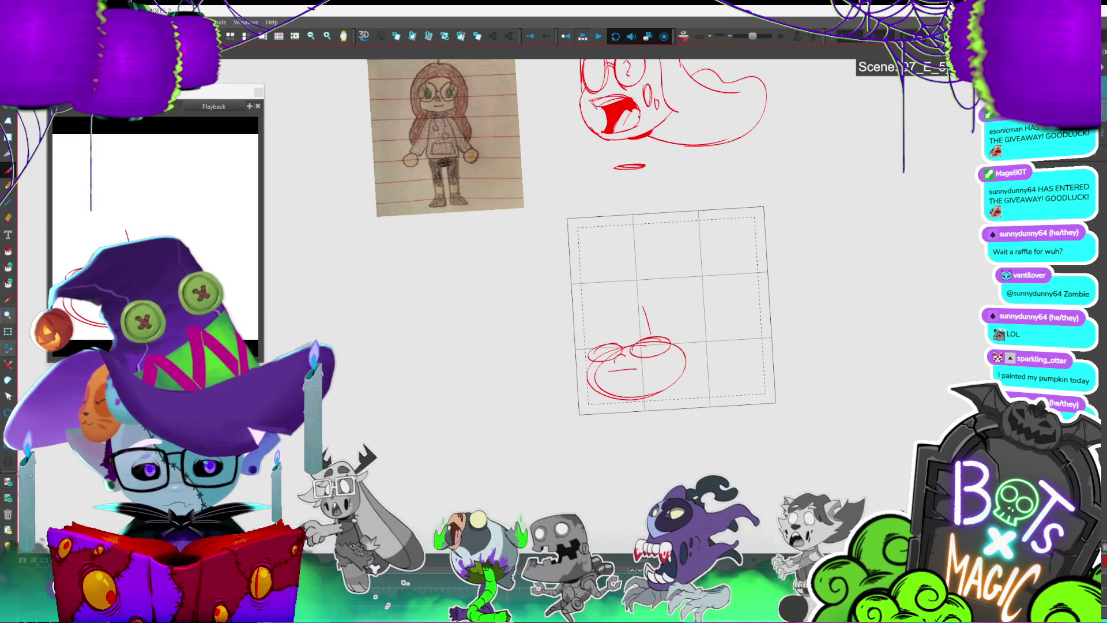
key(ctrl+z)
key(ctrl+z)
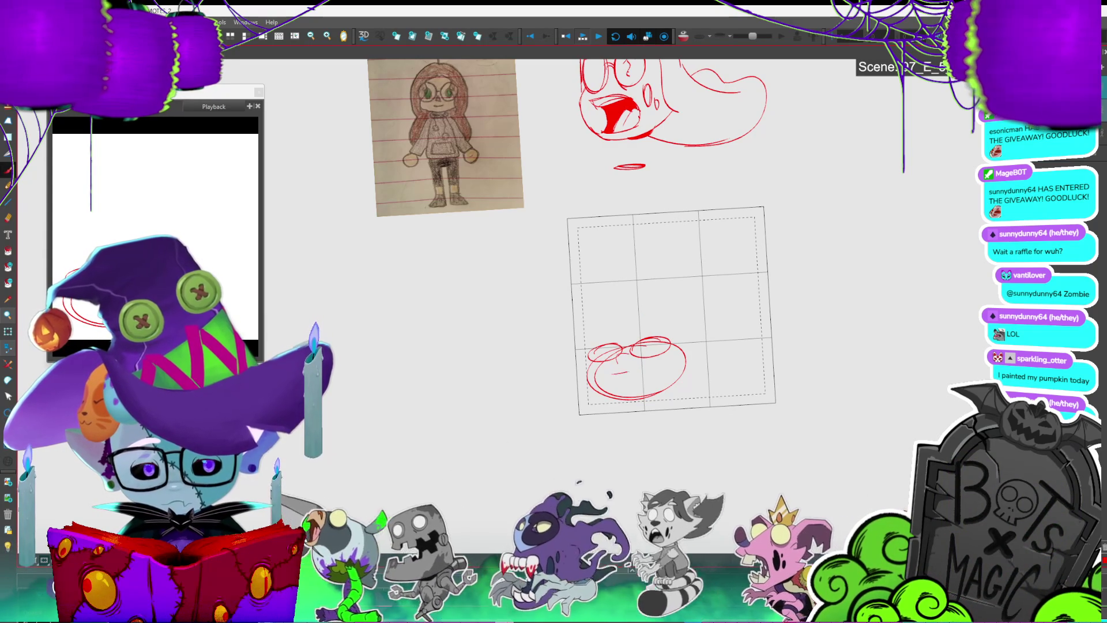
drag(672, 345, 678, 382)
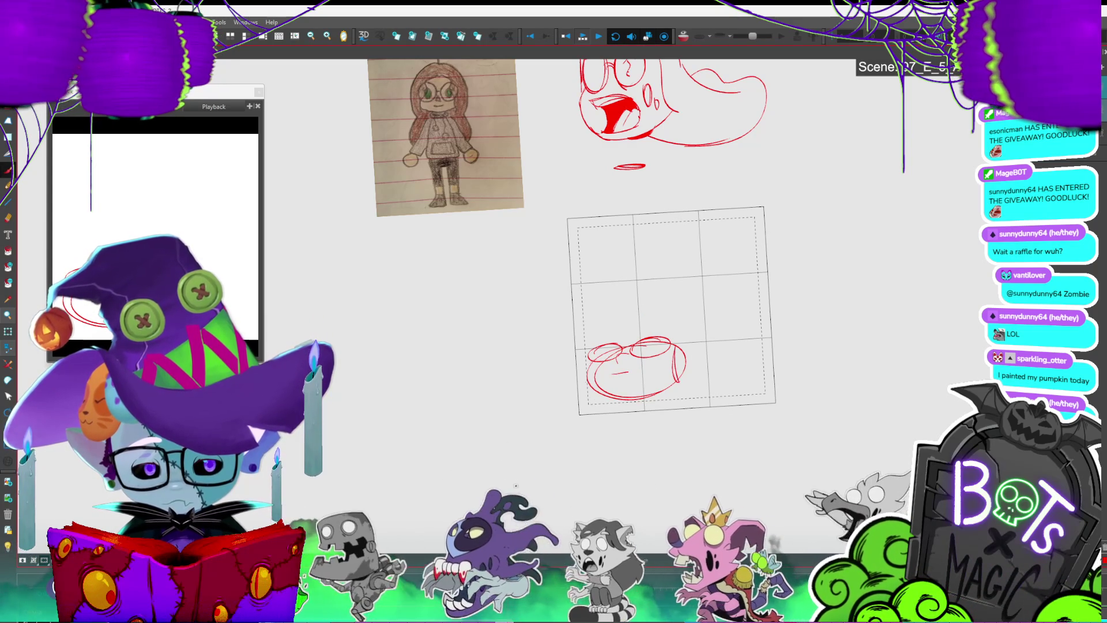
drag(594, 361, 585, 398)
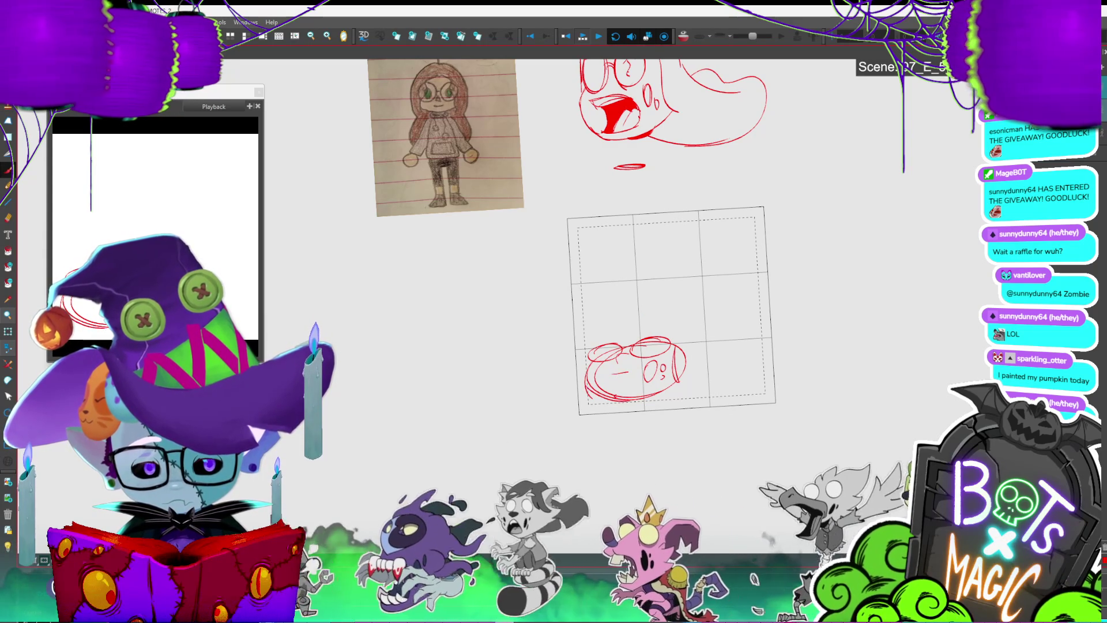
drag(628, 291, 670, 270)
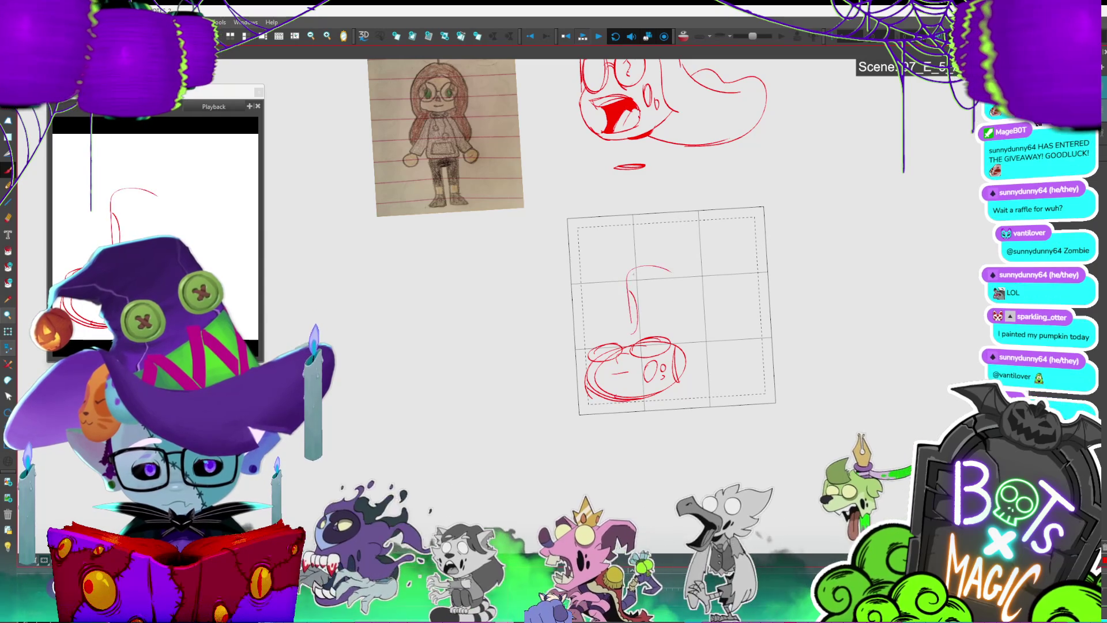
Step: Compare the heart sketch against the grey-head frame, then clear it to a blank frame
key(period)
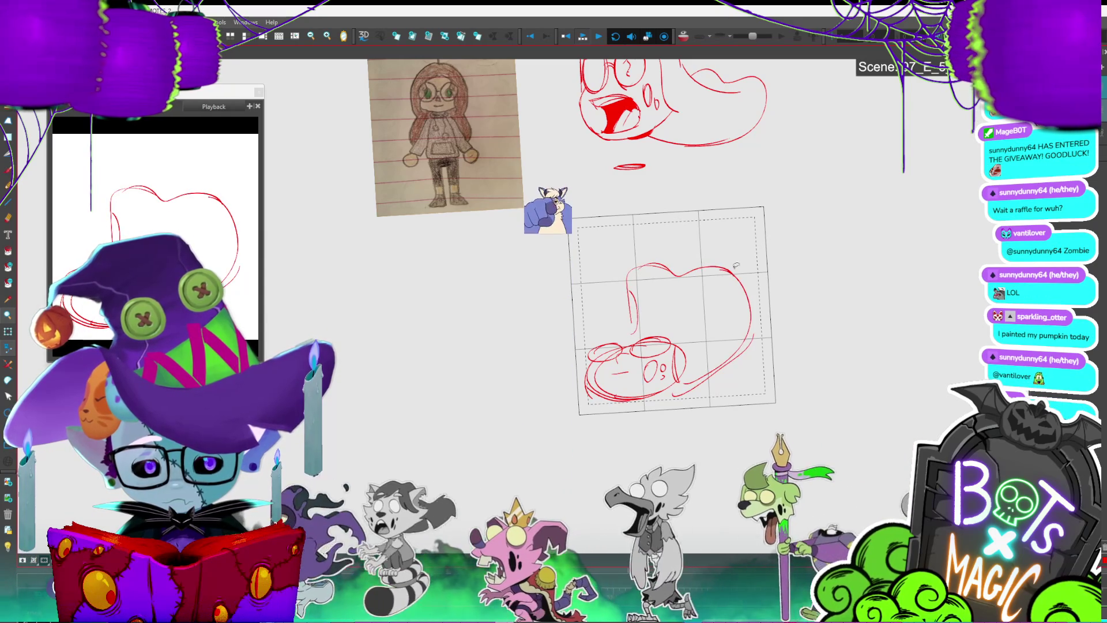
key(comma)
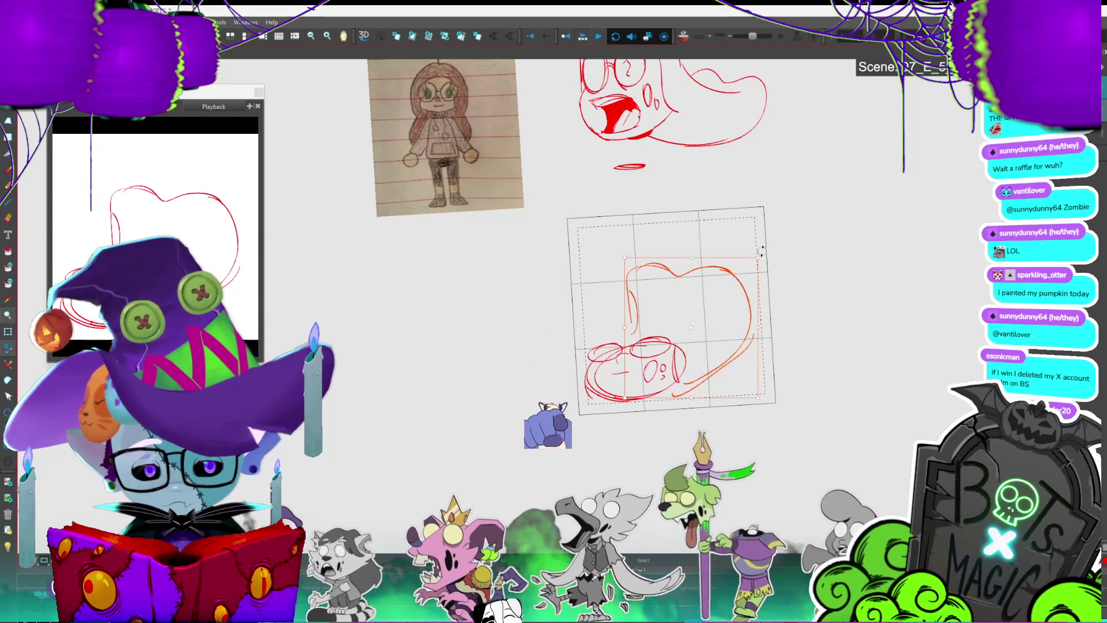
drag(621, 403, 745, 274)
key(period)
key(comma)
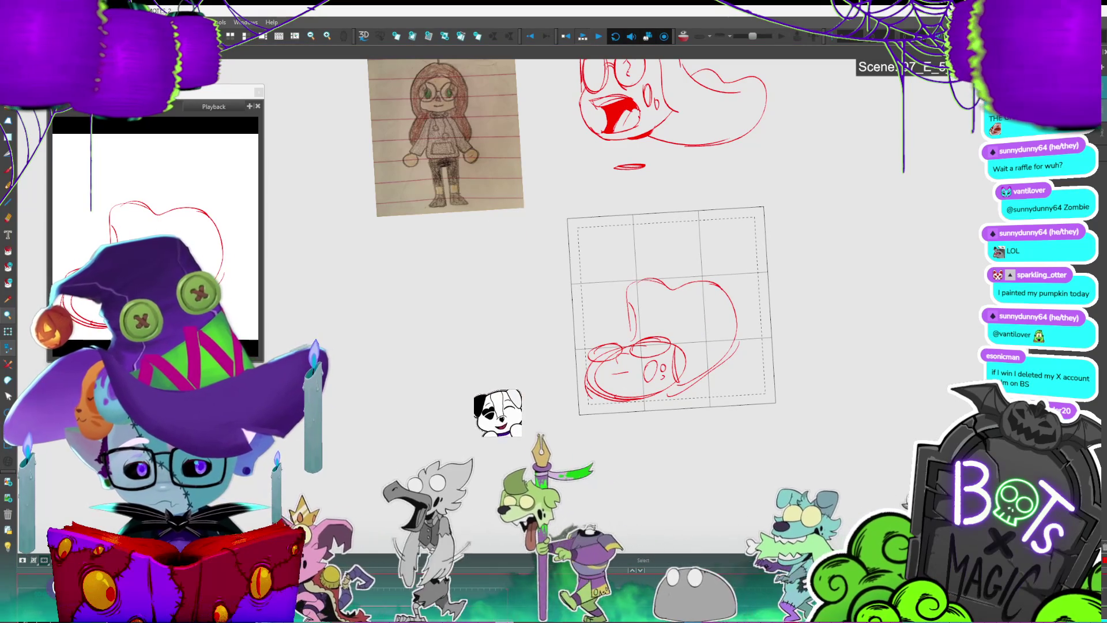
key(ctrl+a)
key(Delete)
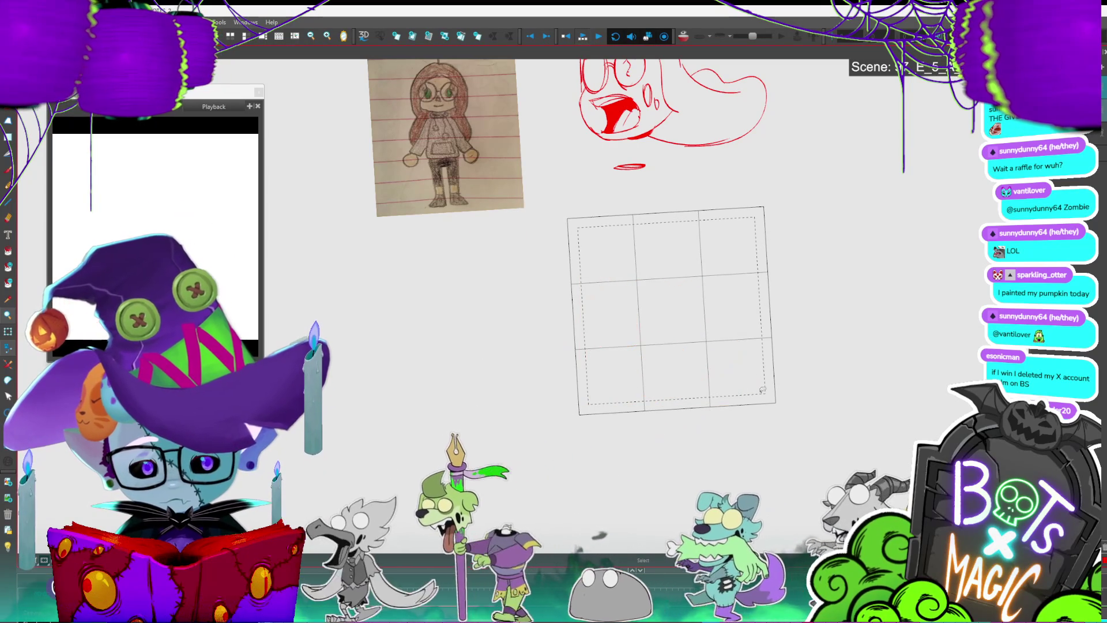
Step: Close the red circle outline and add a curl above it, checking against the finished ghost
mouse_move(634, 321)
mouse_down()
mouse_move(684, 369)
mouse_move(627, 374)
mouse_move(638, 344)
mouse_up()
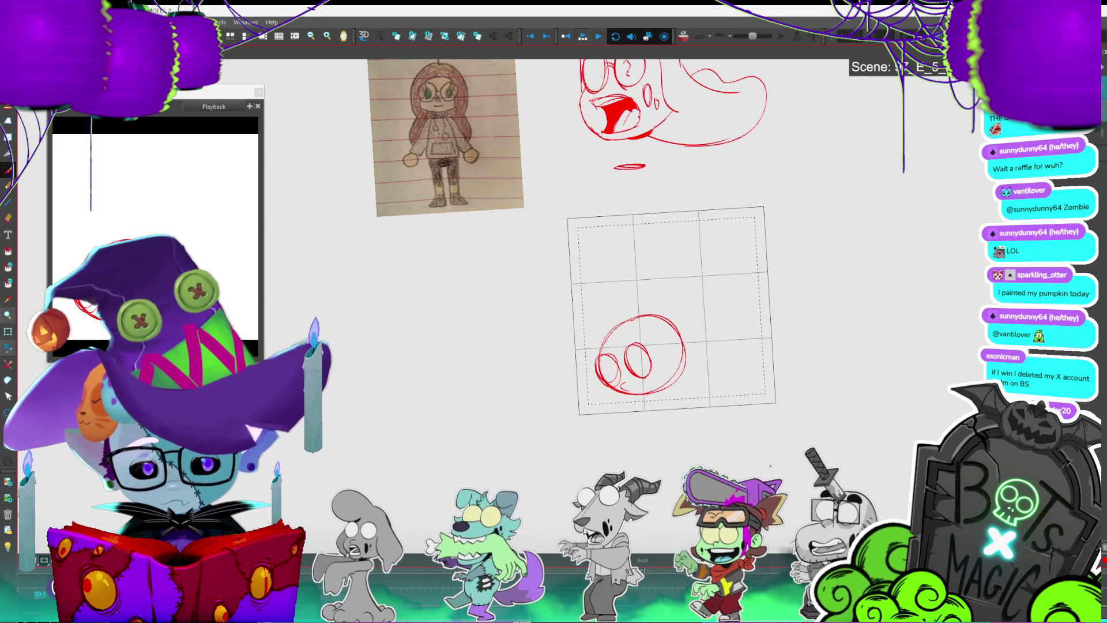
drag(614, 273, 617, 315)
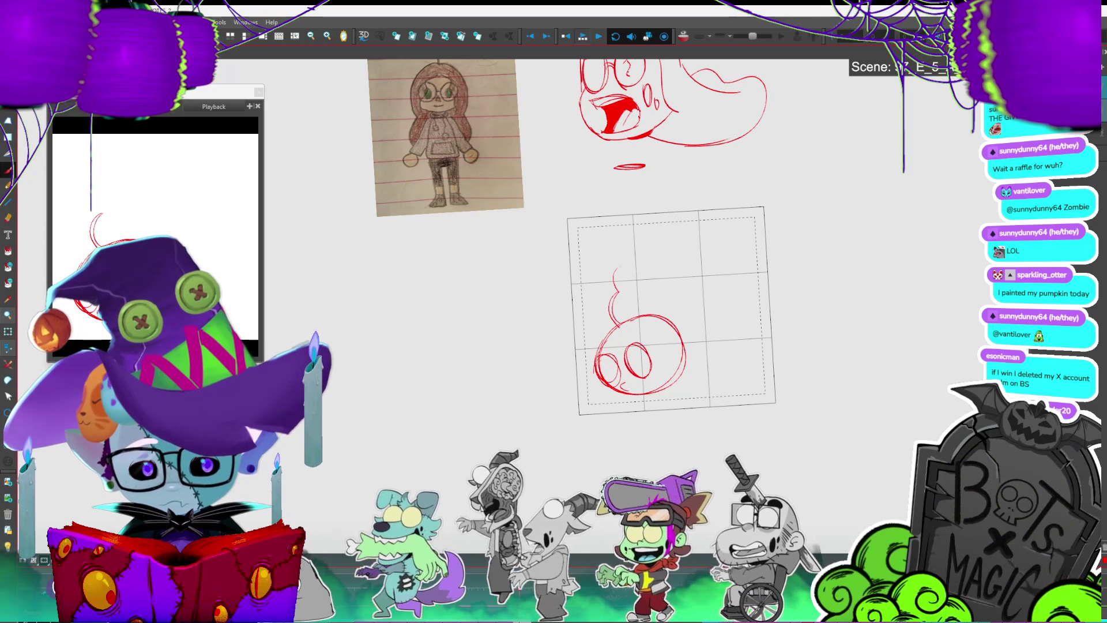
key(comma)
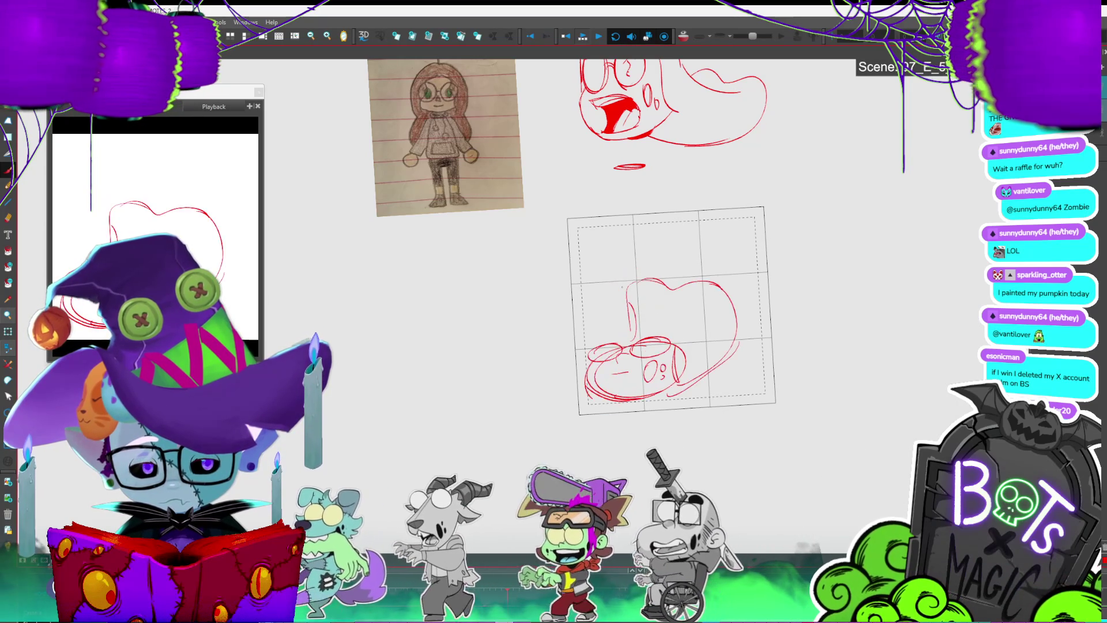
key(period)
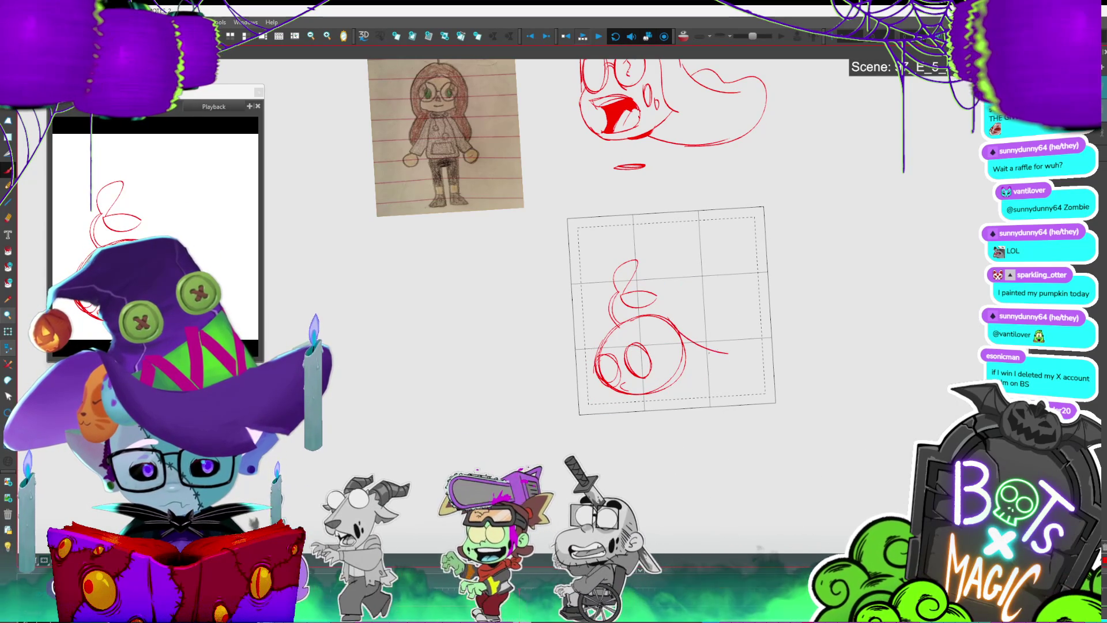
Step: Delete the stray loop, draw the rightward tail and lower edges, then clear the view
key(Delete)
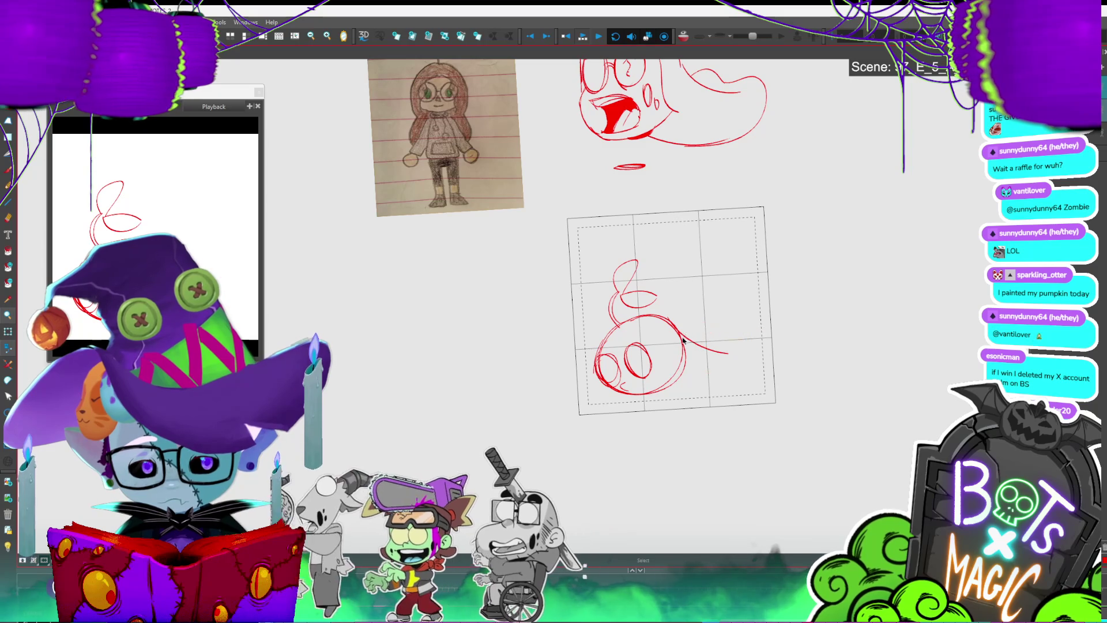
drag(706, 349, 754, 354)
drag(685, 377, 737, 372)
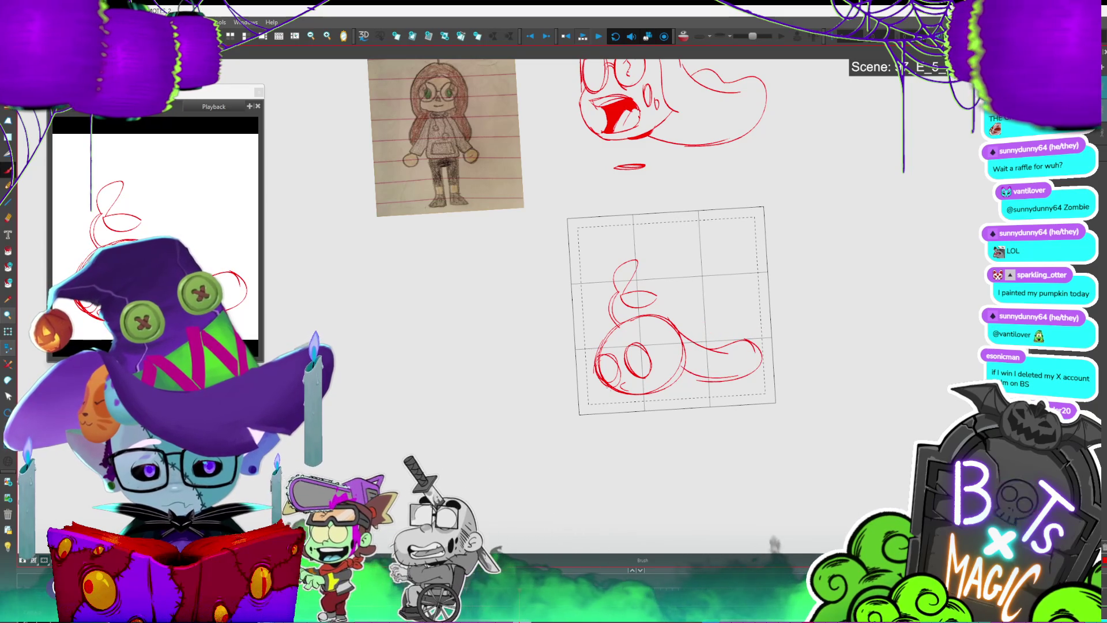
drag(609, 399, 683, 381)
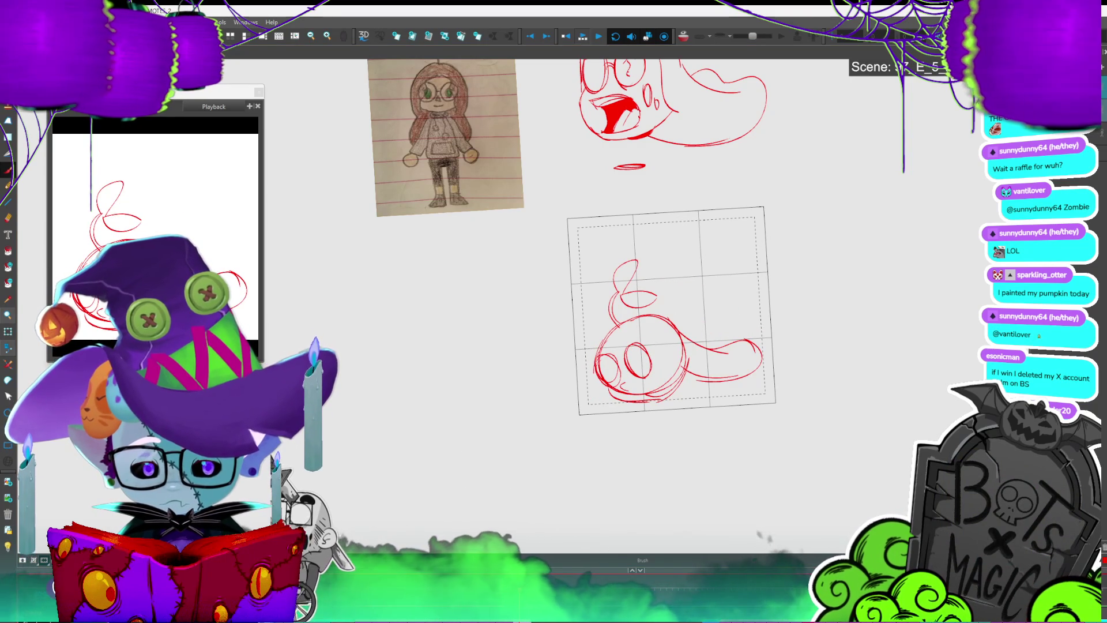
key(Delete)
key(alt+b)
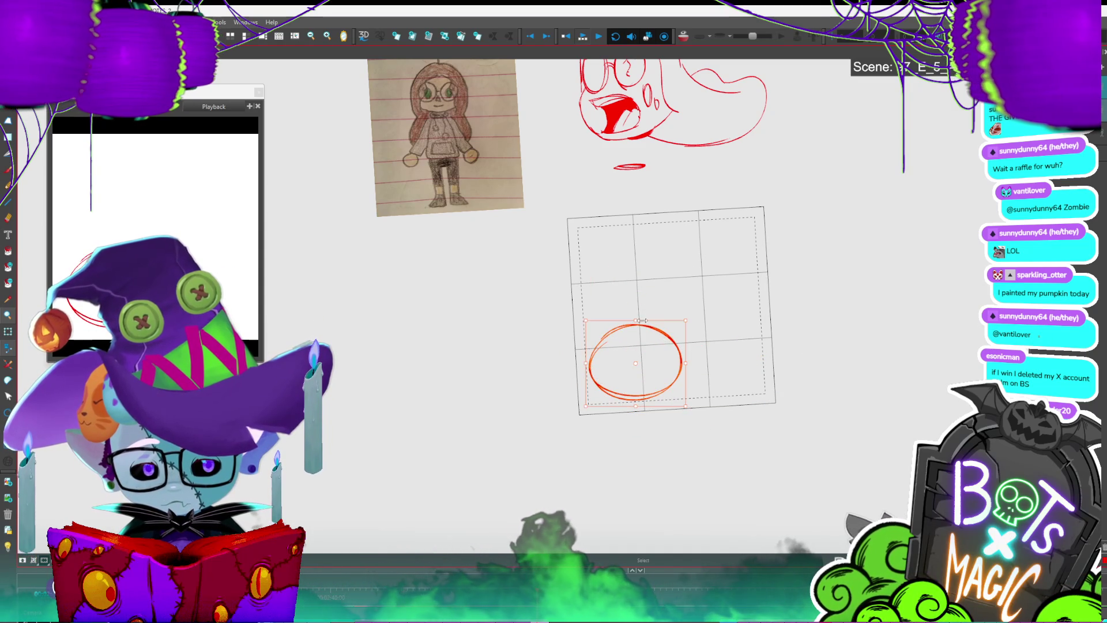
Step: Nudge the circle right and down, delete the loop strokes at its base, and redraw the lower-left stroke
drag(664, 330, 670, 337)
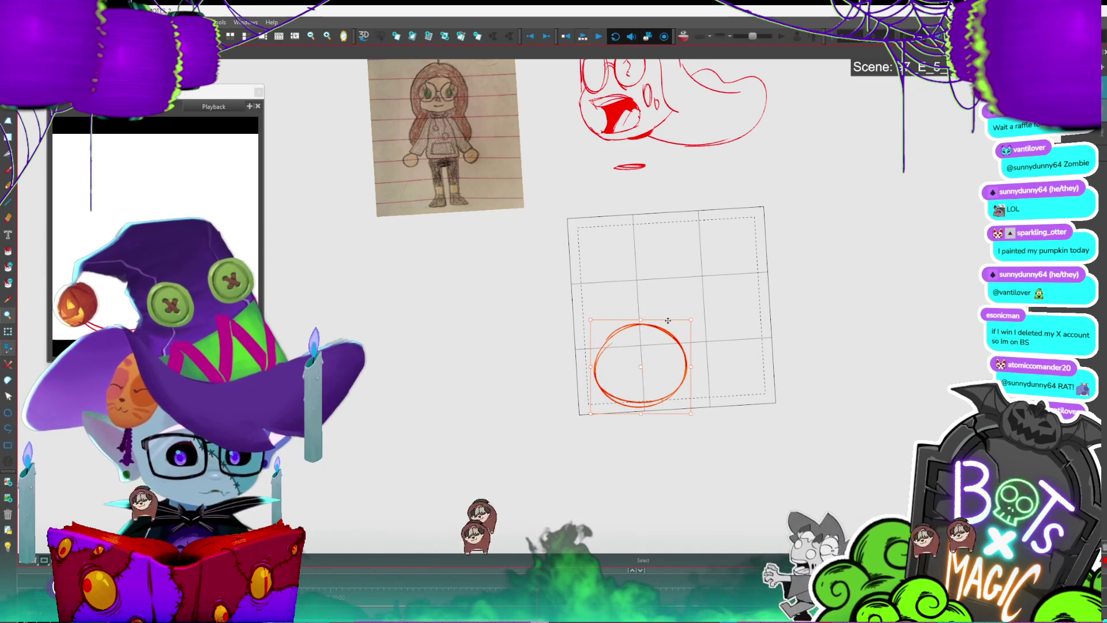
key(alt+b)
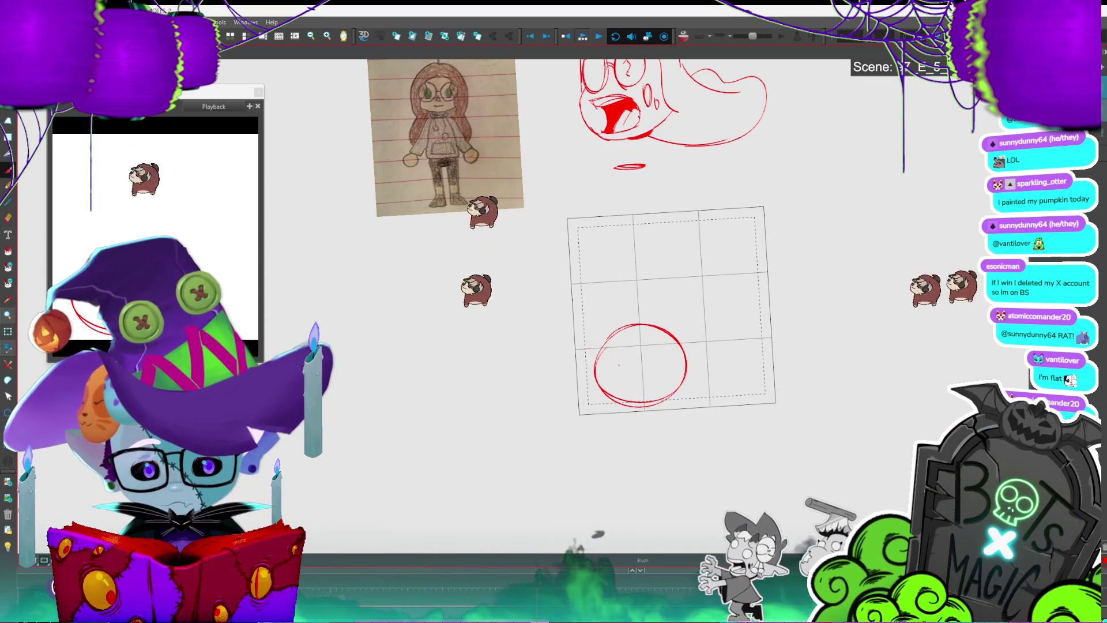
mouse_move(604, 363)
mouse_down()
mouse_move(599, 323)
mouse_move(620, 340)
mouse_move(690, 349)
mouse_move(710, 398)
mouse_move(600, 397)
mouse_up()
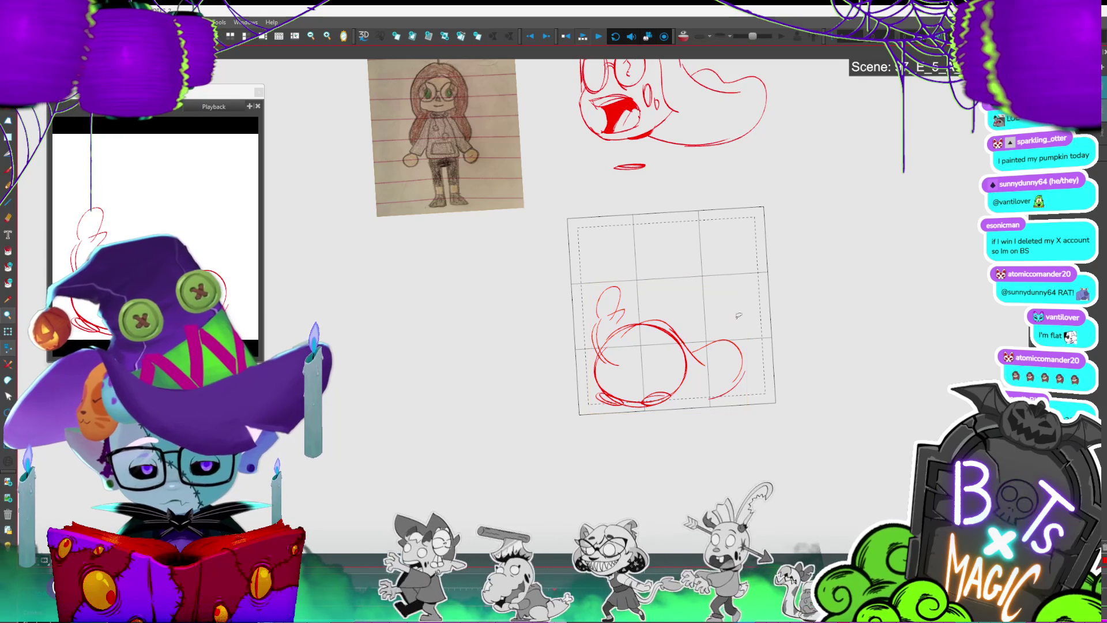
key(Delete)
click(611, 398)
key(Delete)
mouse_move(562, 392)
mouse_down()
mouse_move(605, 400)
mouse_move(709, 367)
mouse_up()
Step: Step to the next drawing frame and add a short red arc on the circle's right
key(comma)
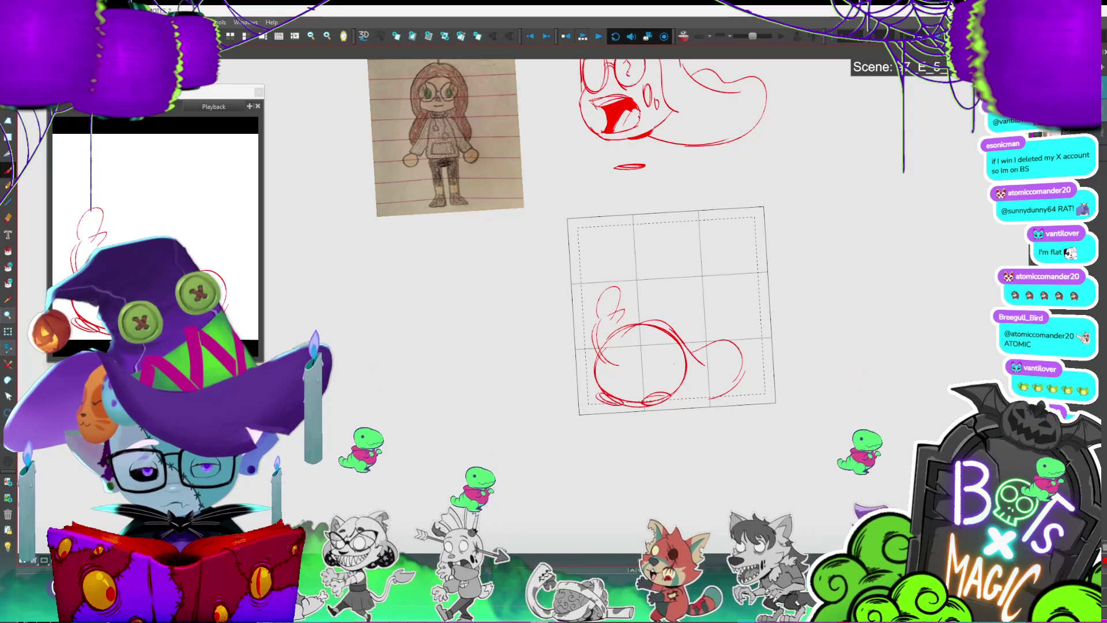
key(period)
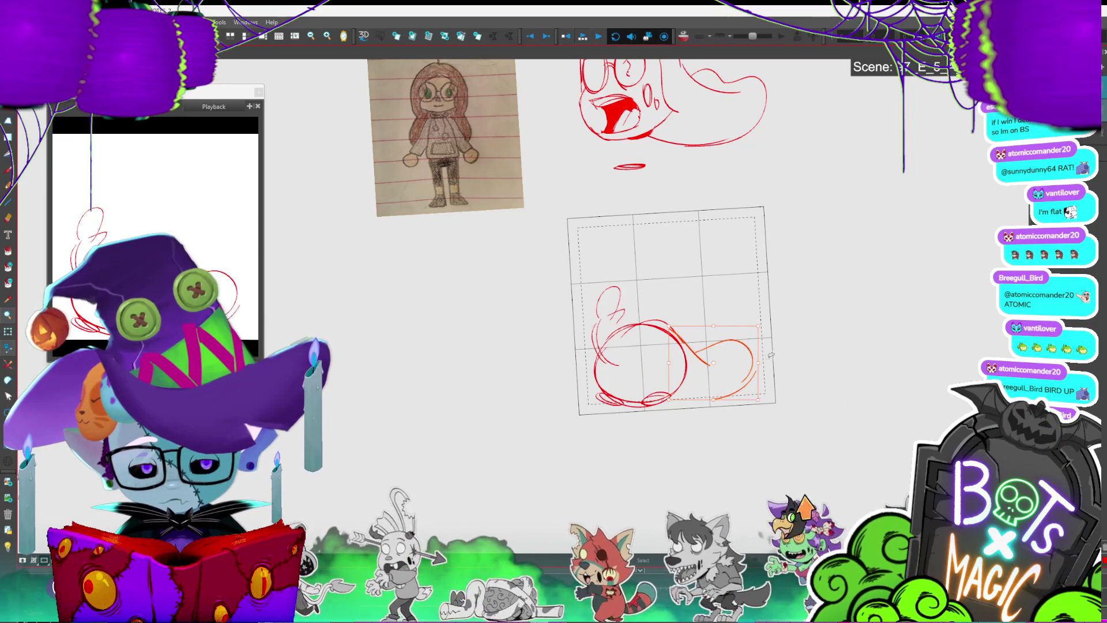
key(period)
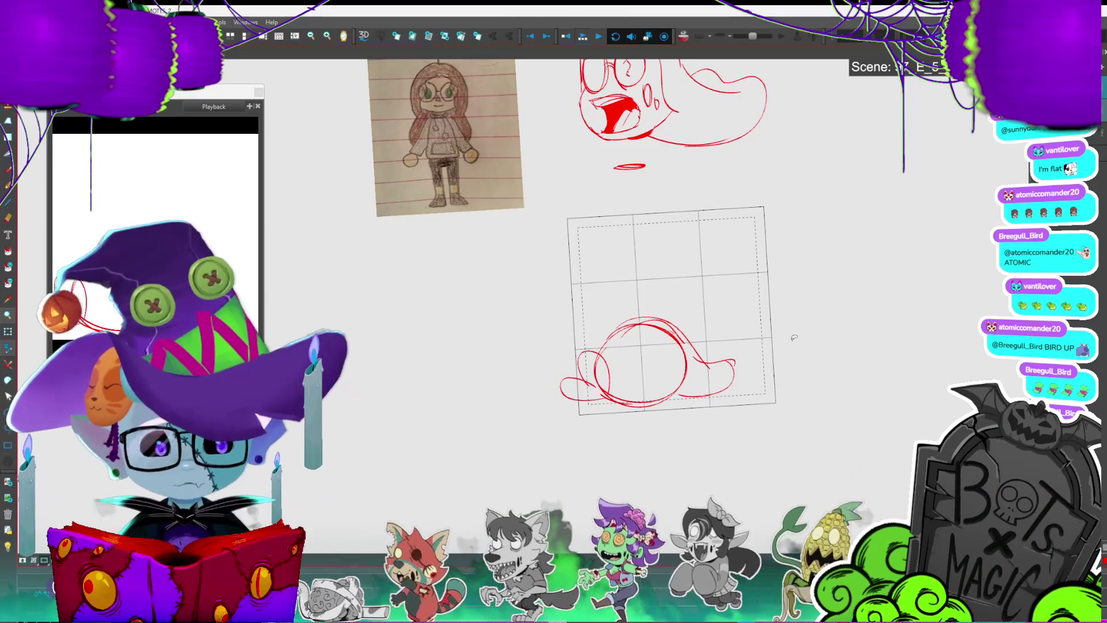
key(period)
key(comma)
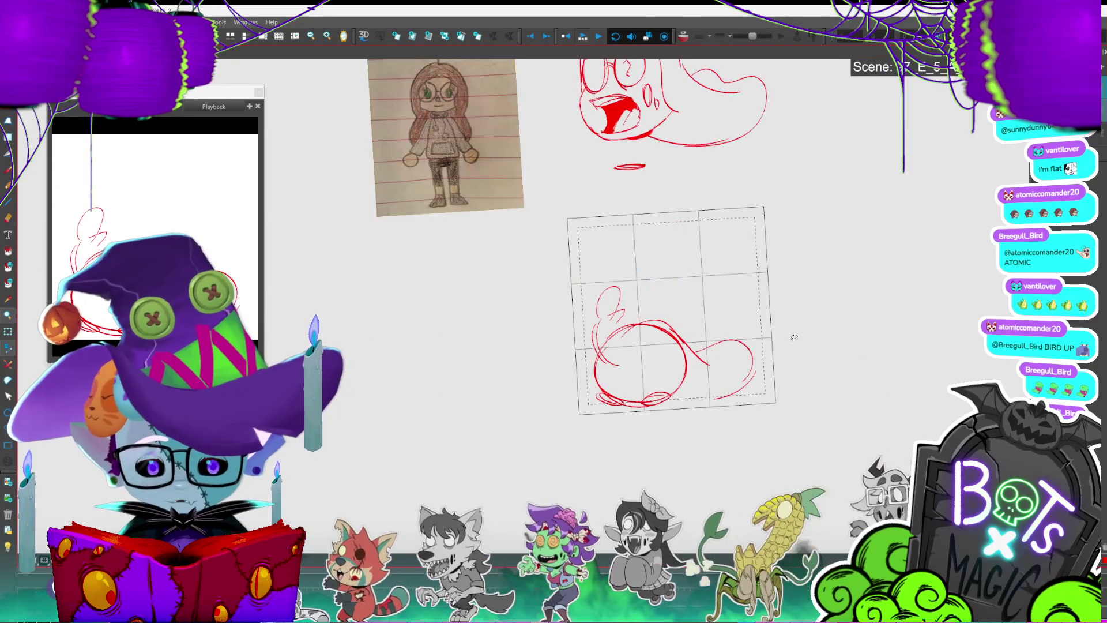
key(period)
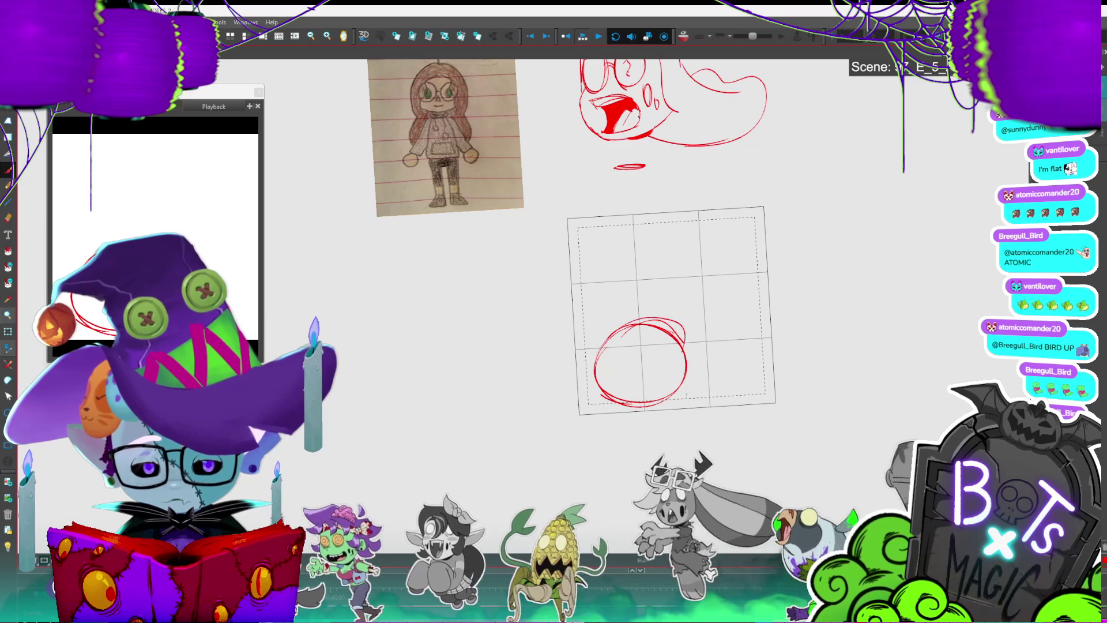
drag(690, 355, 688, 392)
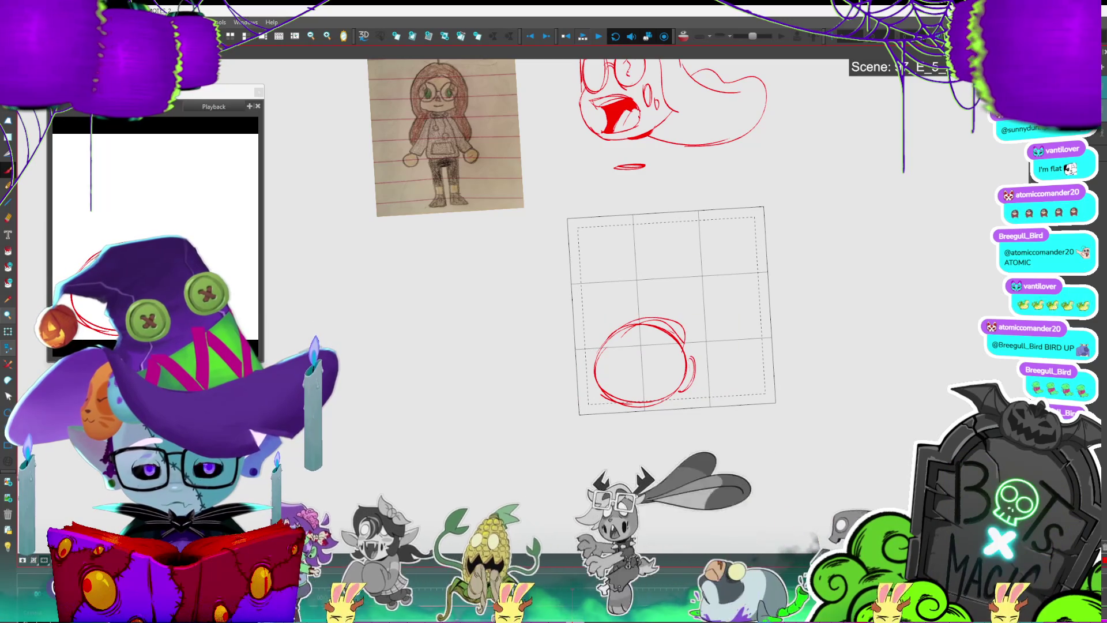
Step: Flip through the sketch frames and scale the other red circle drawing smaller
key(comma)
key(period)
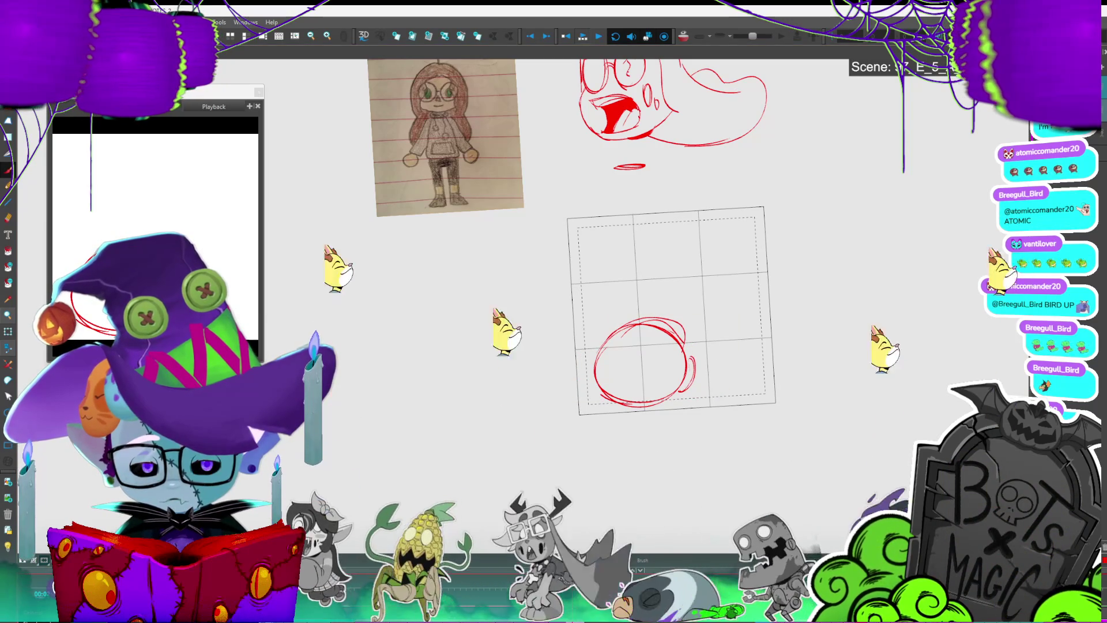
key(comma)
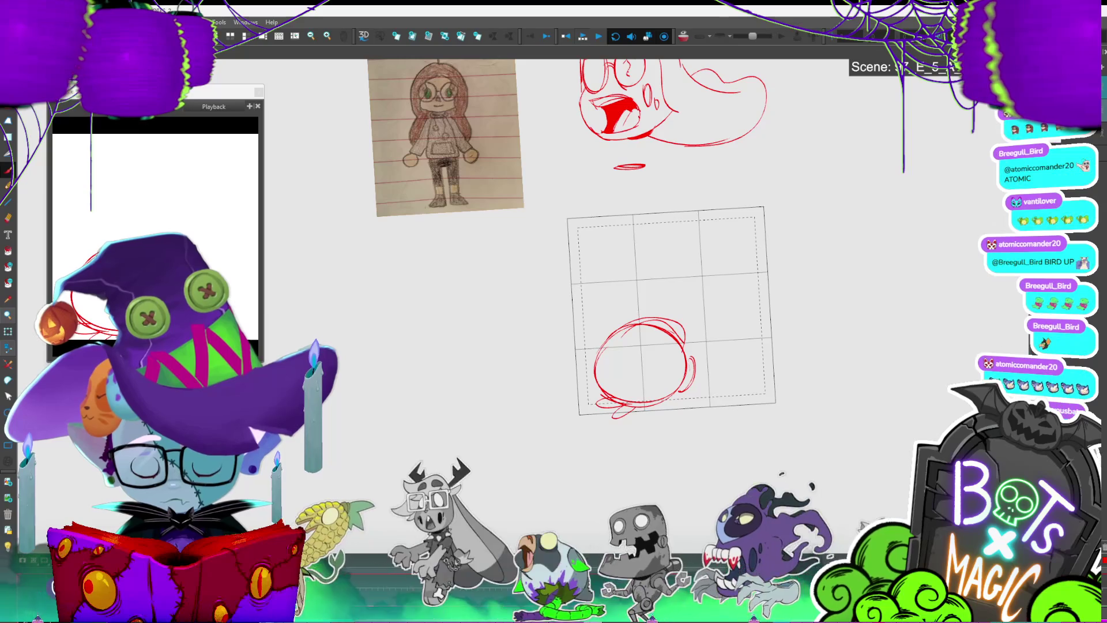
key(comma)
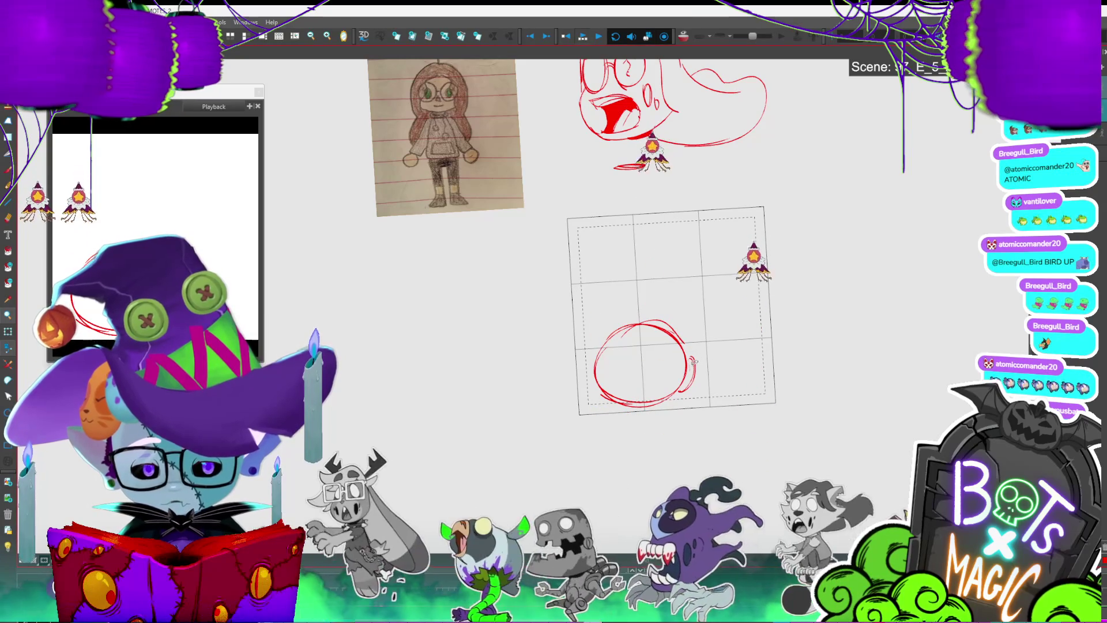
key(comma)
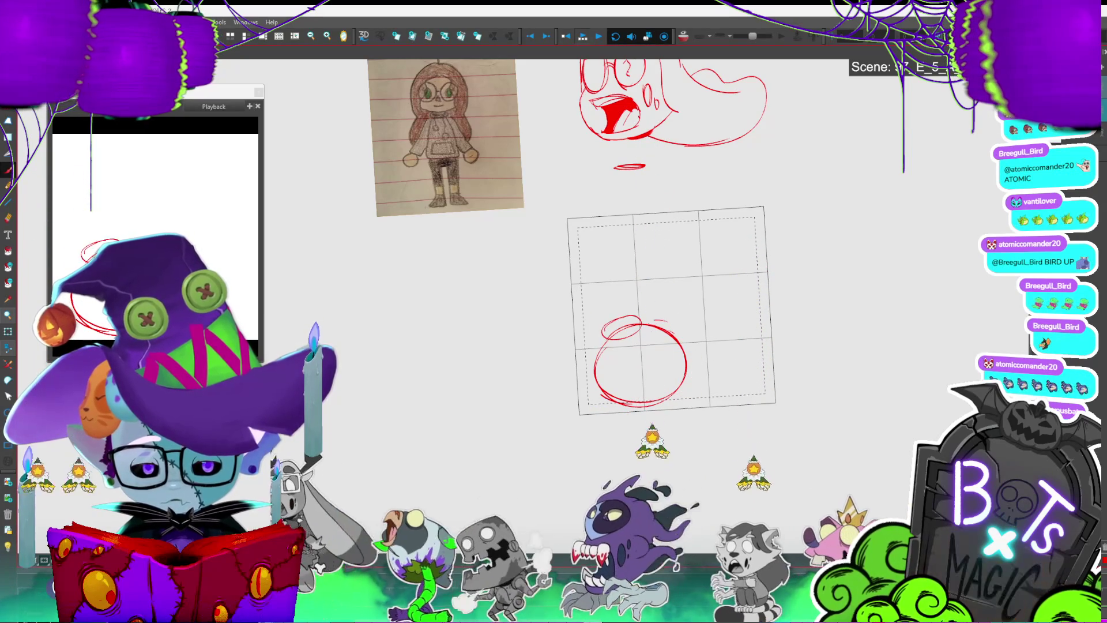
key(comma)
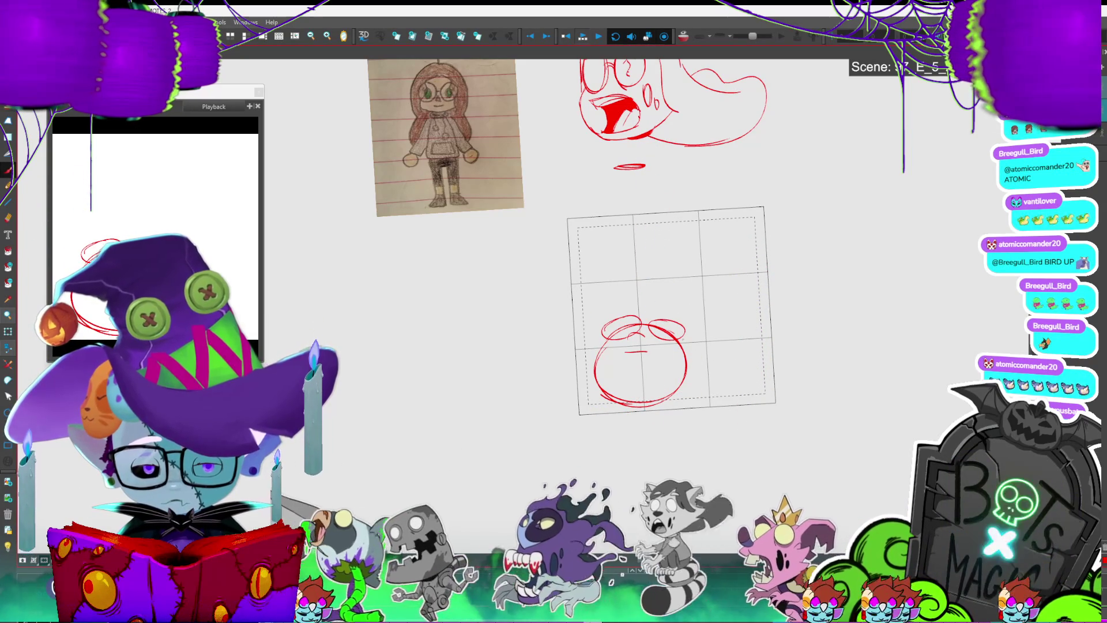
key(comma)
key(comma)
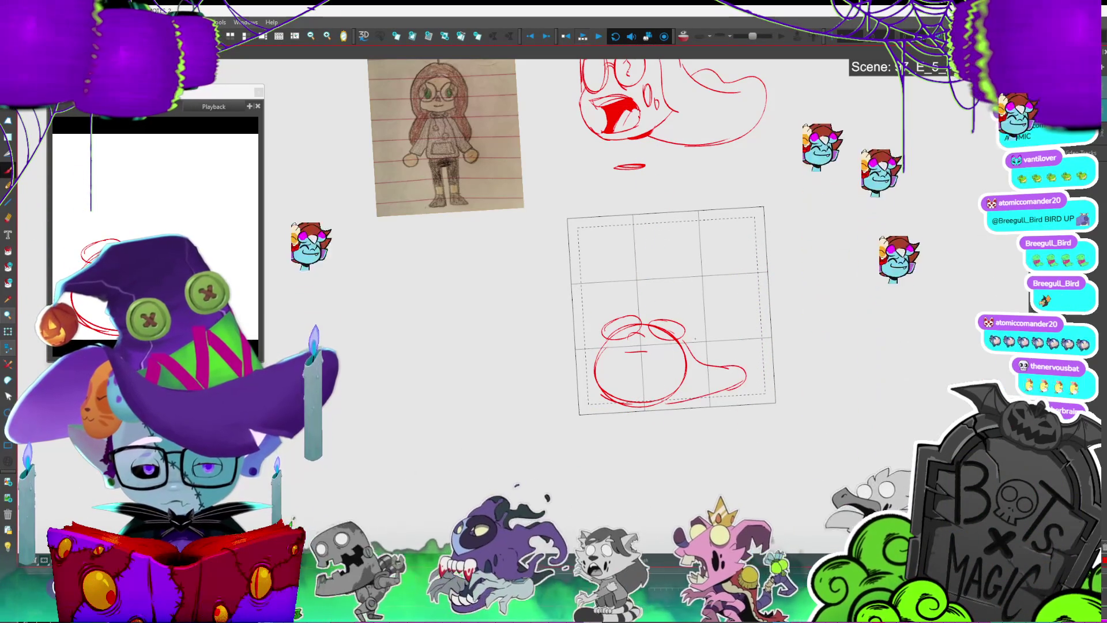
key(comma)
key(comma)
key(comma)
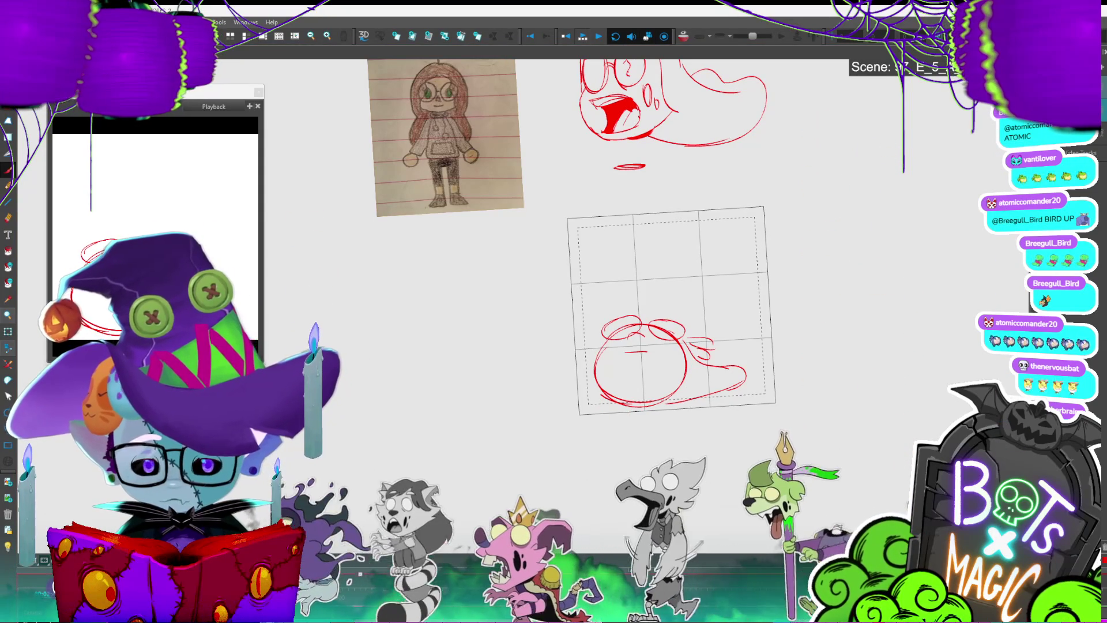
key(comma)
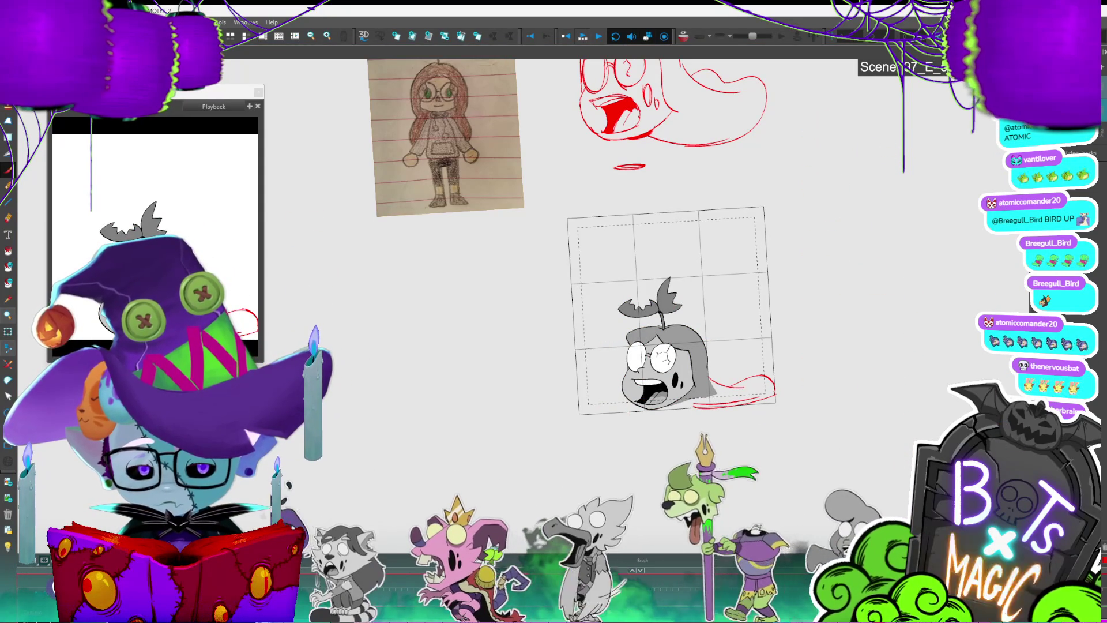
key(period)
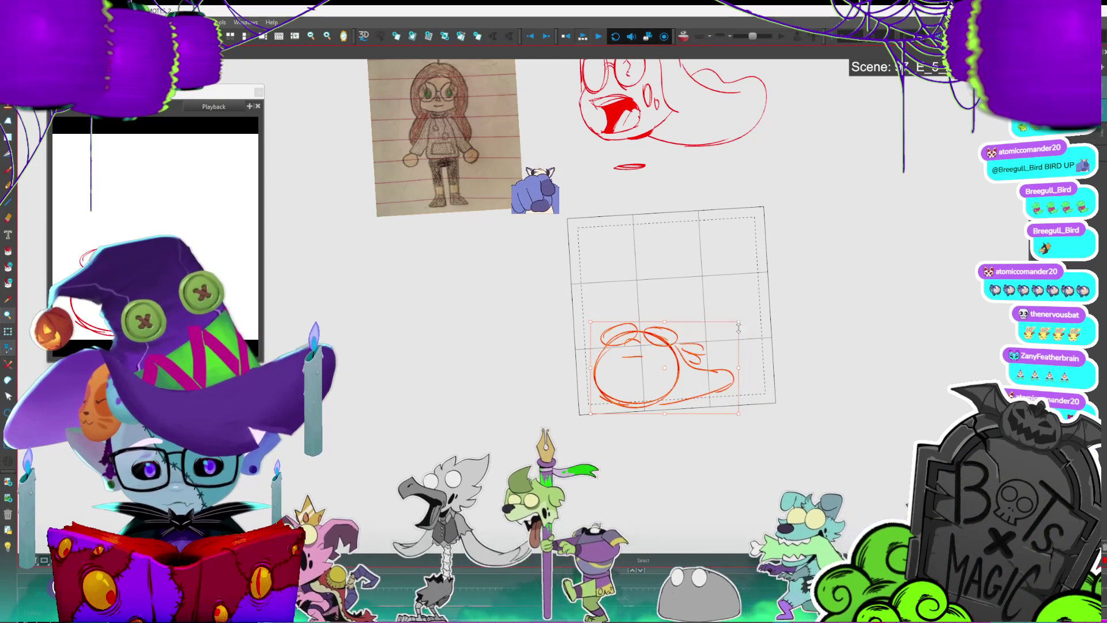
key(period)
key(period)
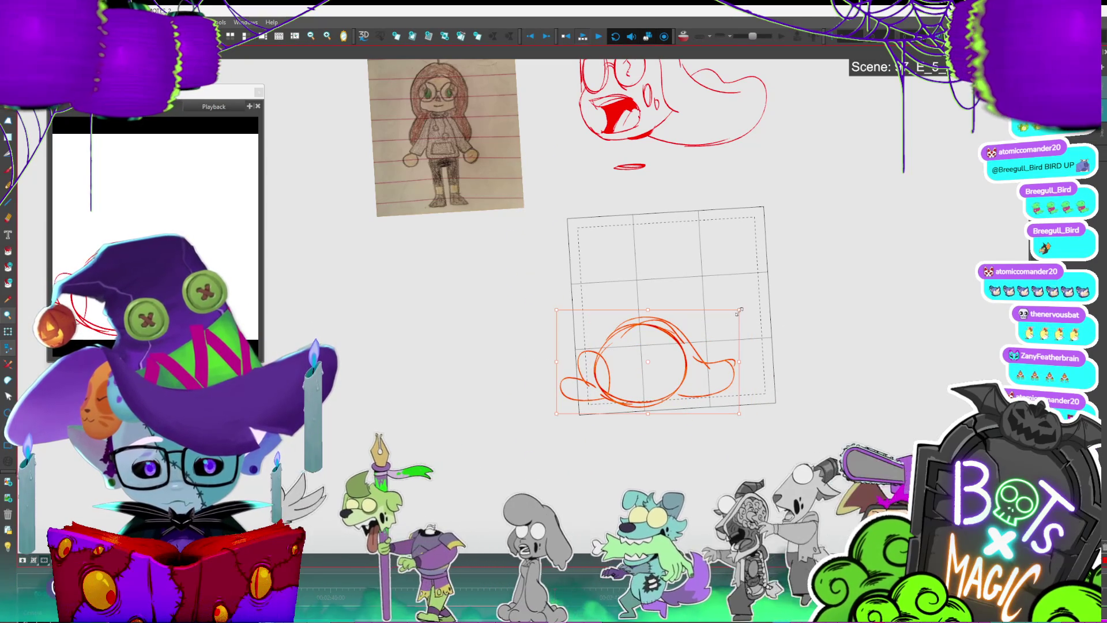
drag(737, 312, 729, 316)
Step: Compare the resized sketch with neighbouring frames and draw a red tail right of the circle
key(period)
key(period)
key(period)
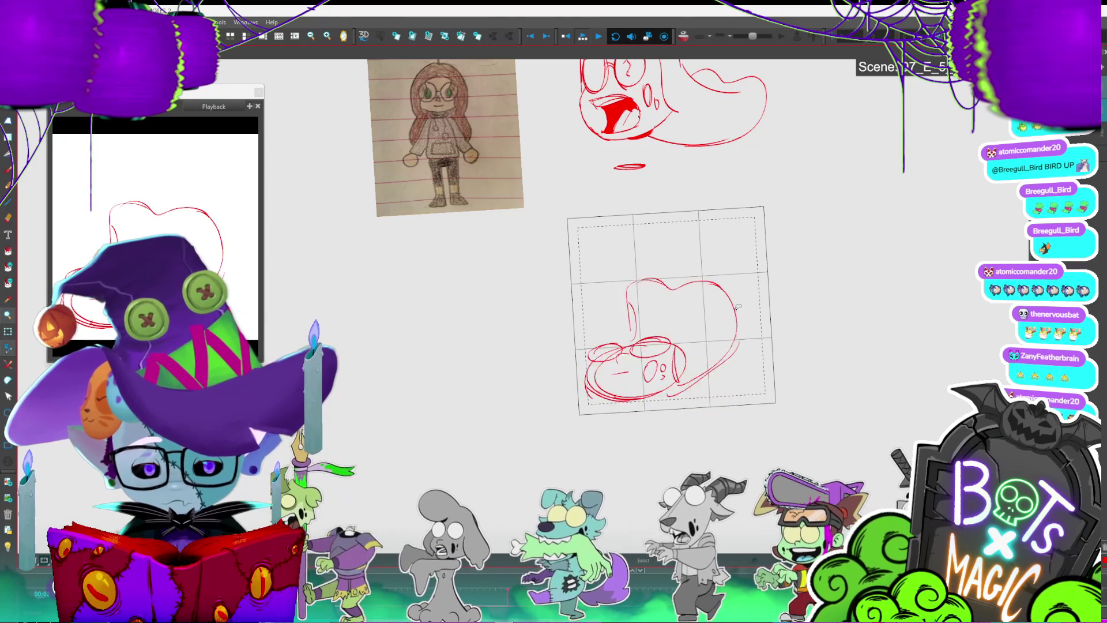
key(period)
key(period)
key(period)
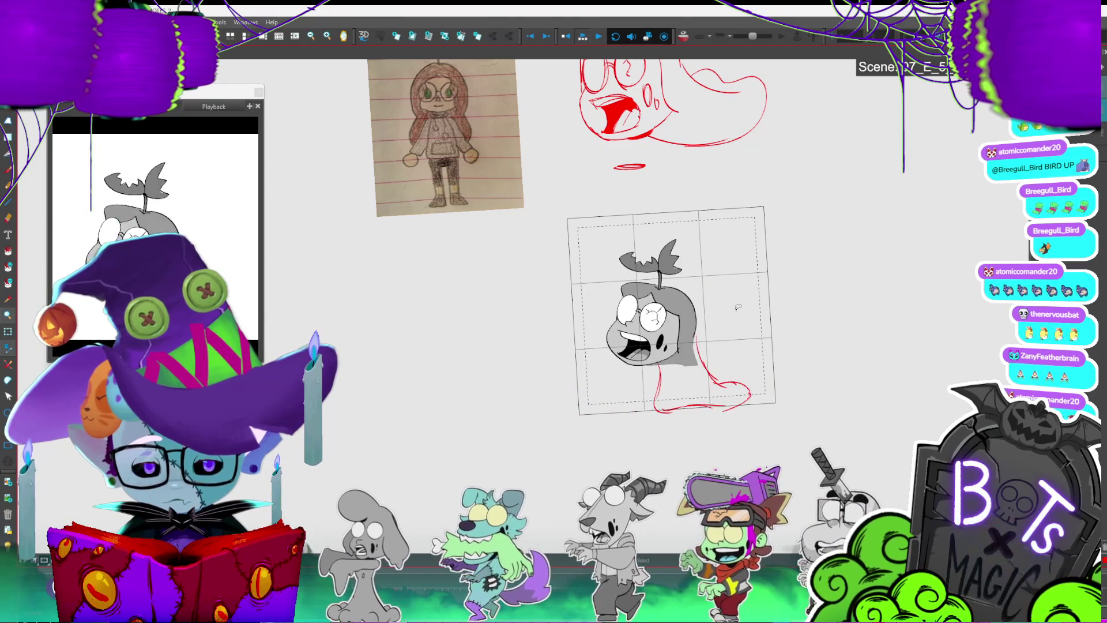
key(comma)
key(comma)
key(comma)
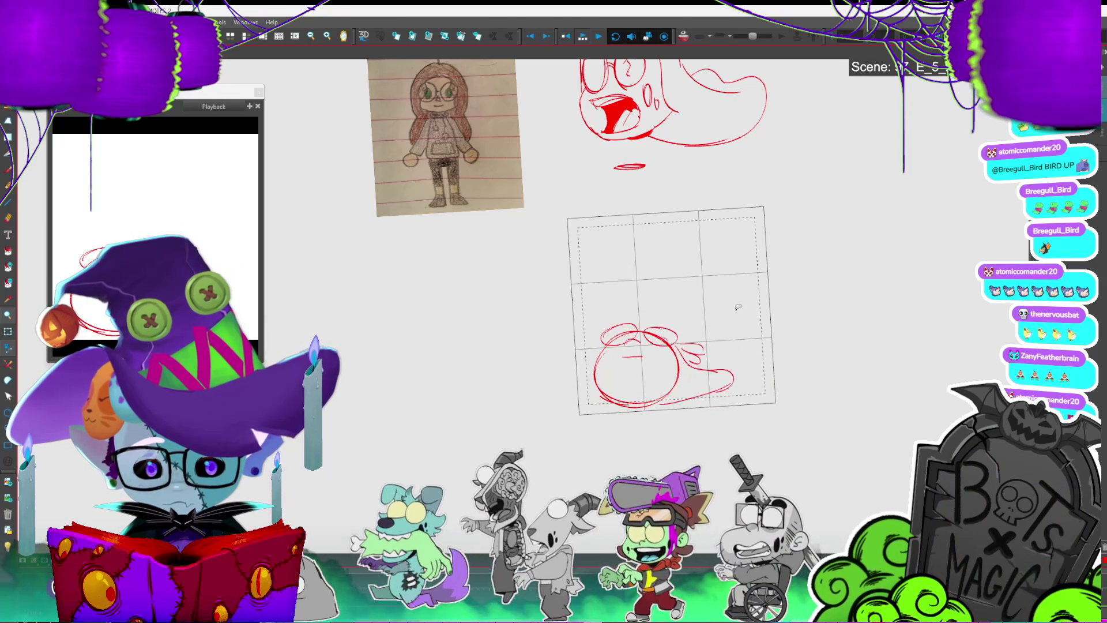
key(period)
key(comma)
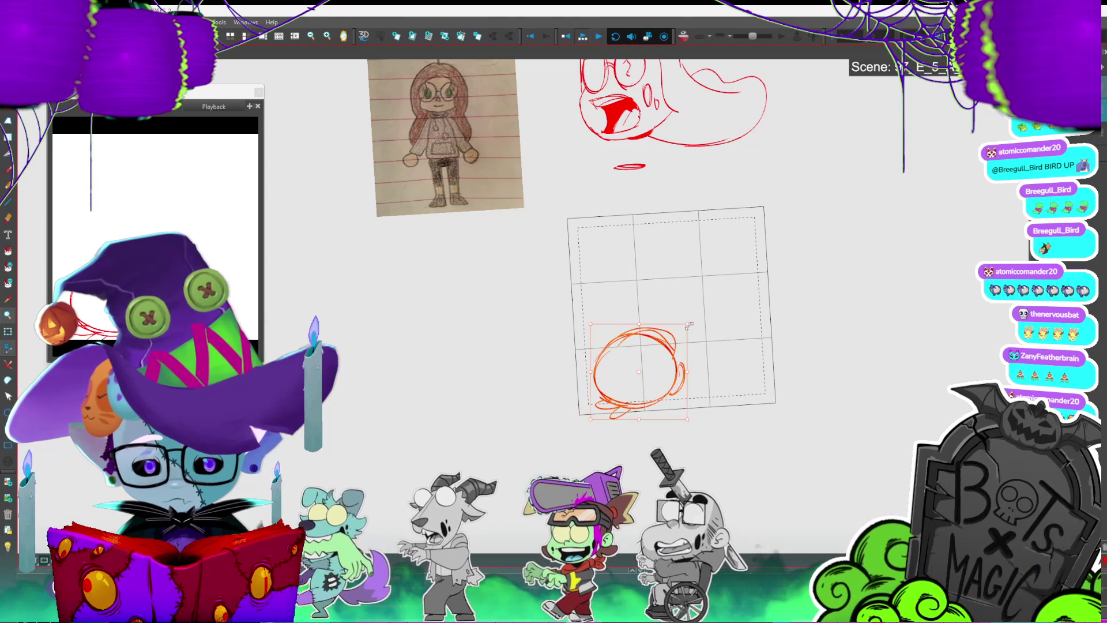
key(period)
drag(685, 339, 694, 388)
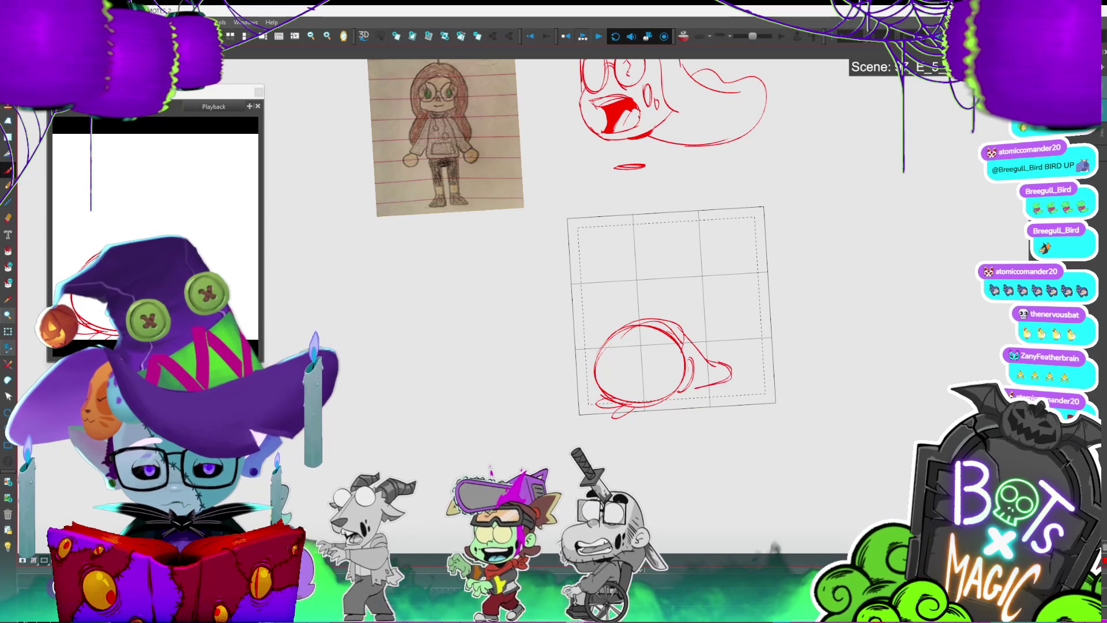
Step: Check the tail motion, draw an inner curve inside the red circle, then advance to the grey head panel
key(comma)
key(period)
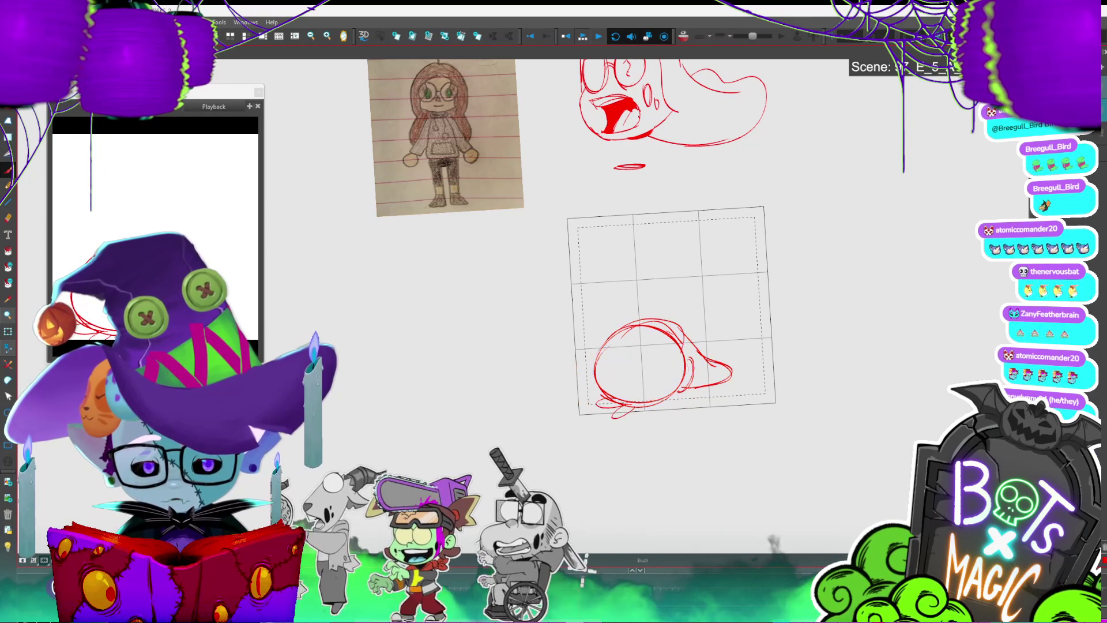
key(comma)
key(period)
key(alt+b)
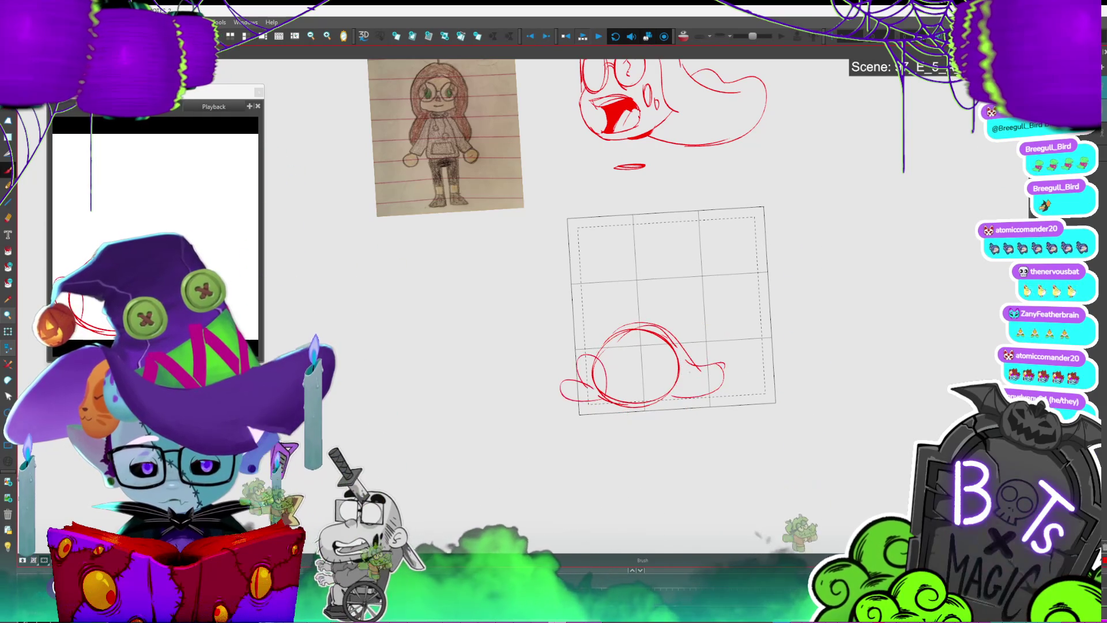
drag(685, 353, 679, 387)
key(period)
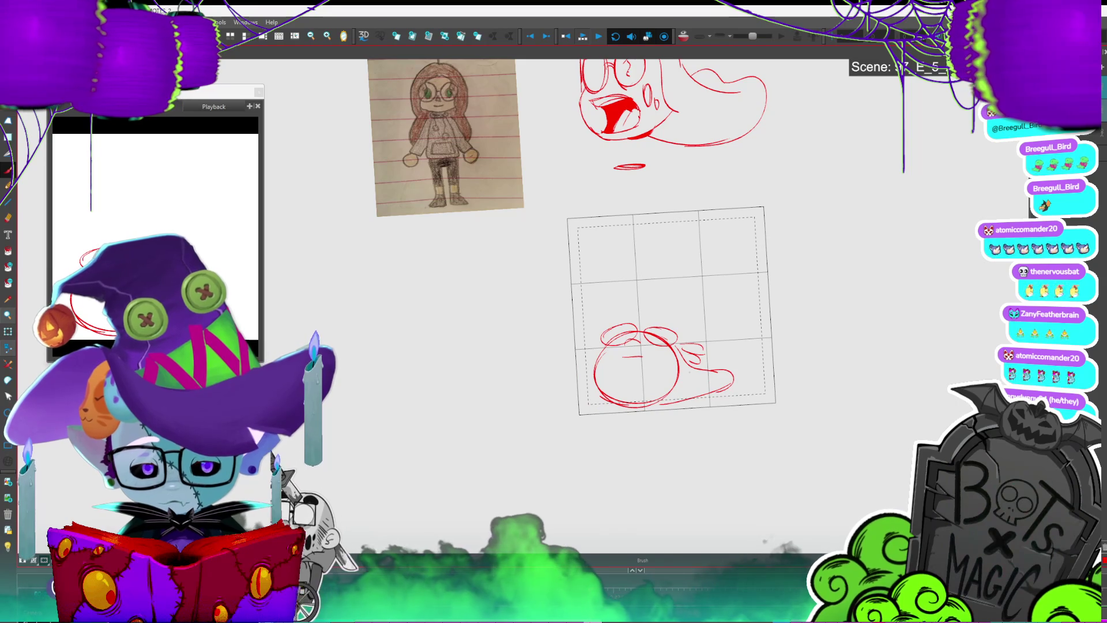
key(period)
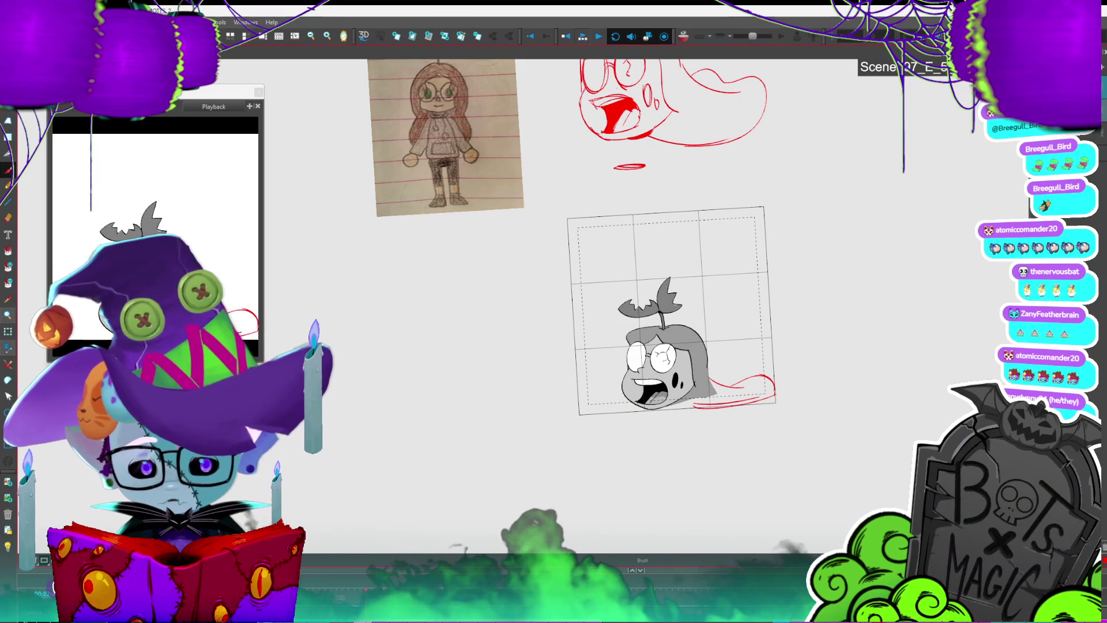
Step: Toggle the camera-frame view, step to the next red sketch frame, and play the selection
click(589, 35)
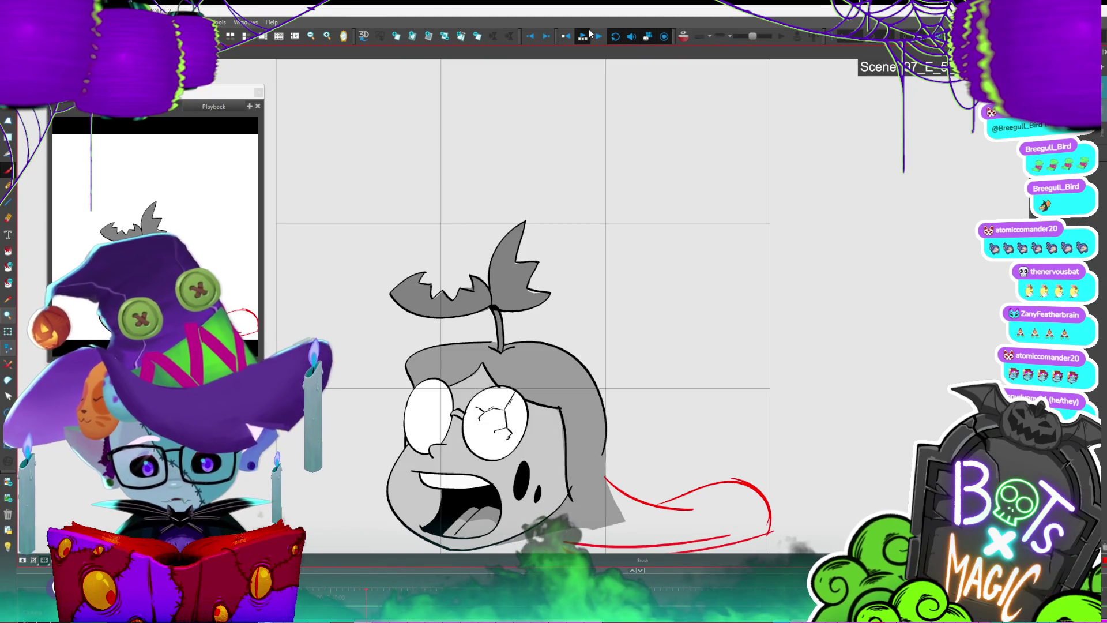
click(582, 35)
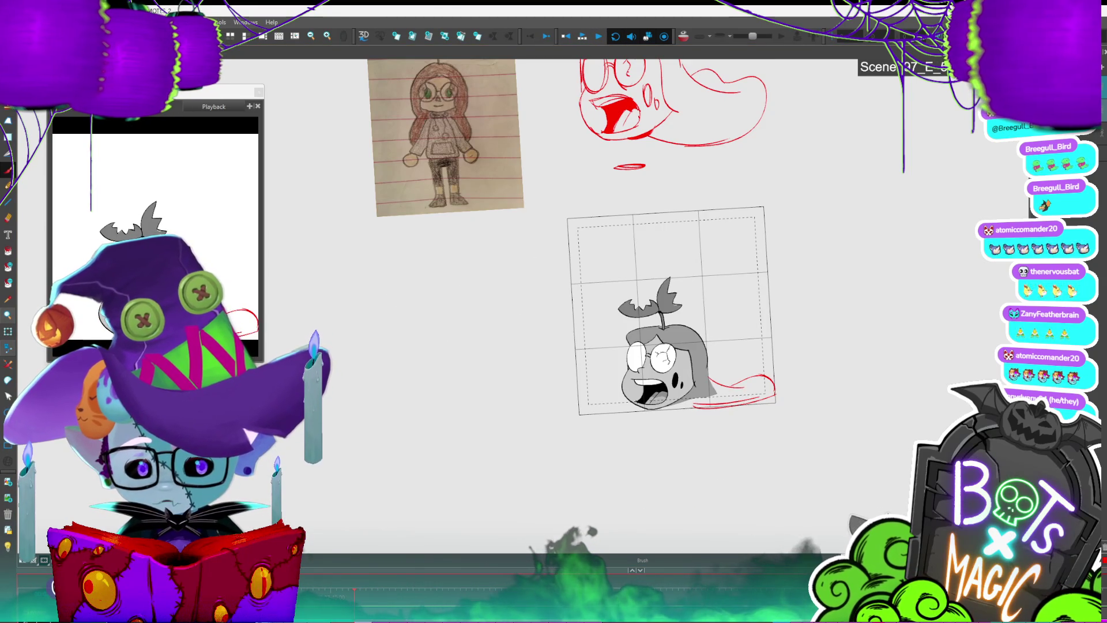
key(.)
click(582, 37)
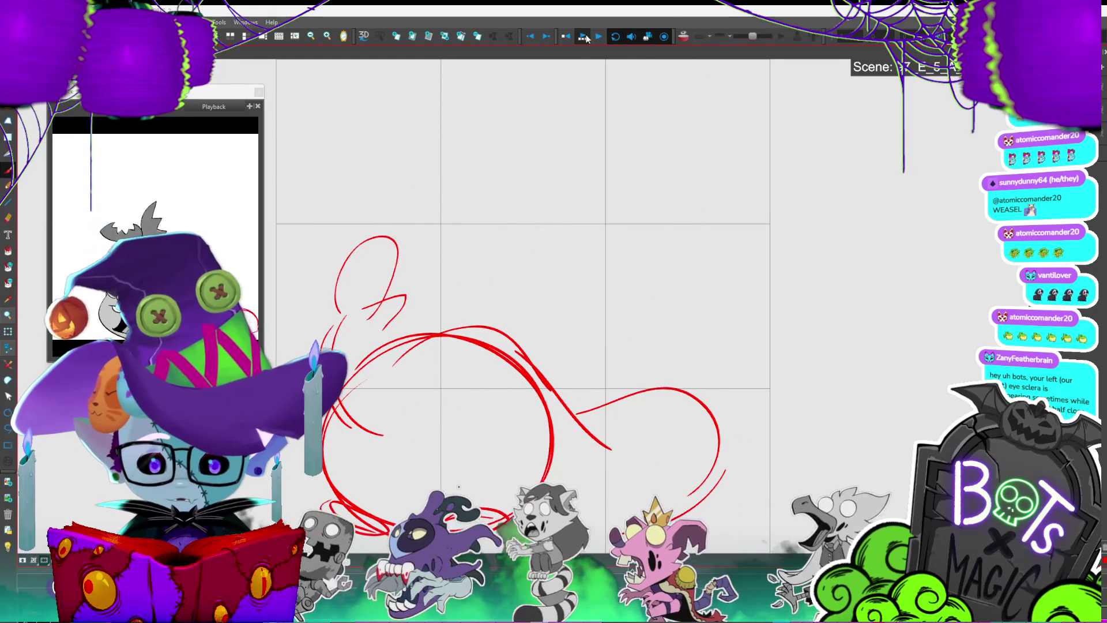
Step: Zoom the stage back out to the full canvas and move to the neighbouring sketch frame
scroll(761, 312, down, 3)
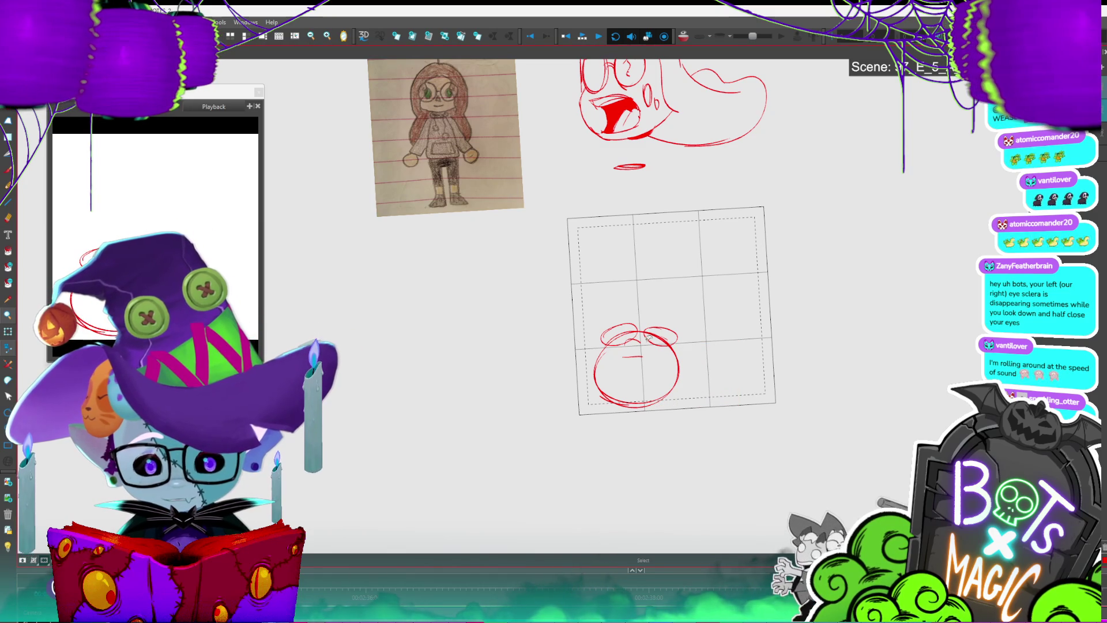
key(period)
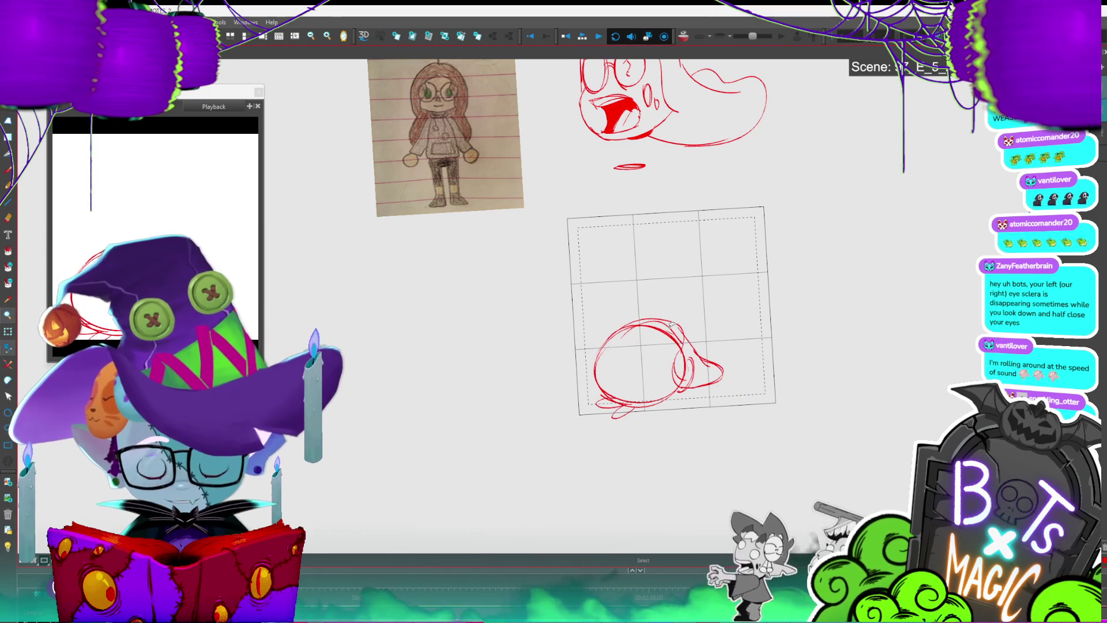
Step: Add a red lobe over the circle's top and a small inner stroke, and extend the swoop left
key(comma)
key(alt+b)
mouse_move(599, 349)
mouse_down()
mouse_move(675, 329)
mouse_move(663, 400)
mouse_up()
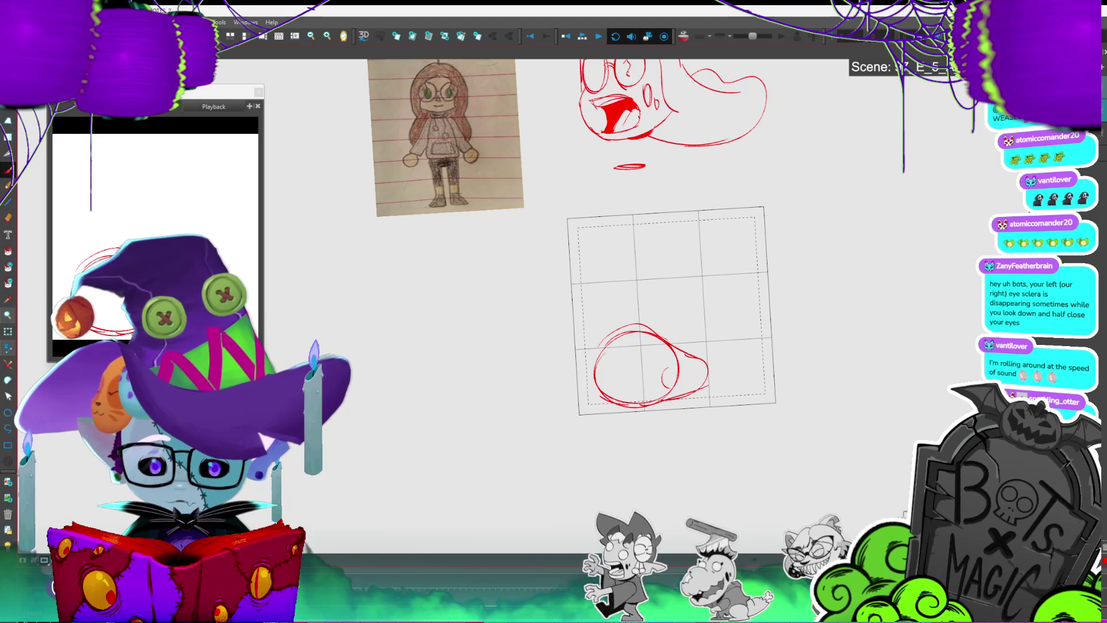
drag(664, 382, 669, 375)
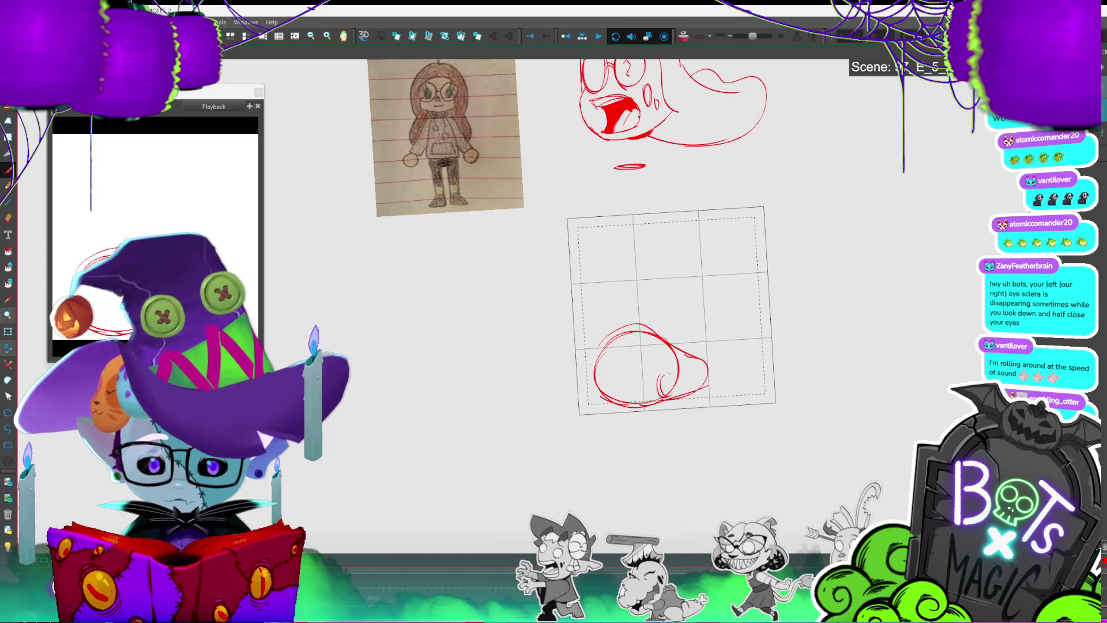
key(comma)
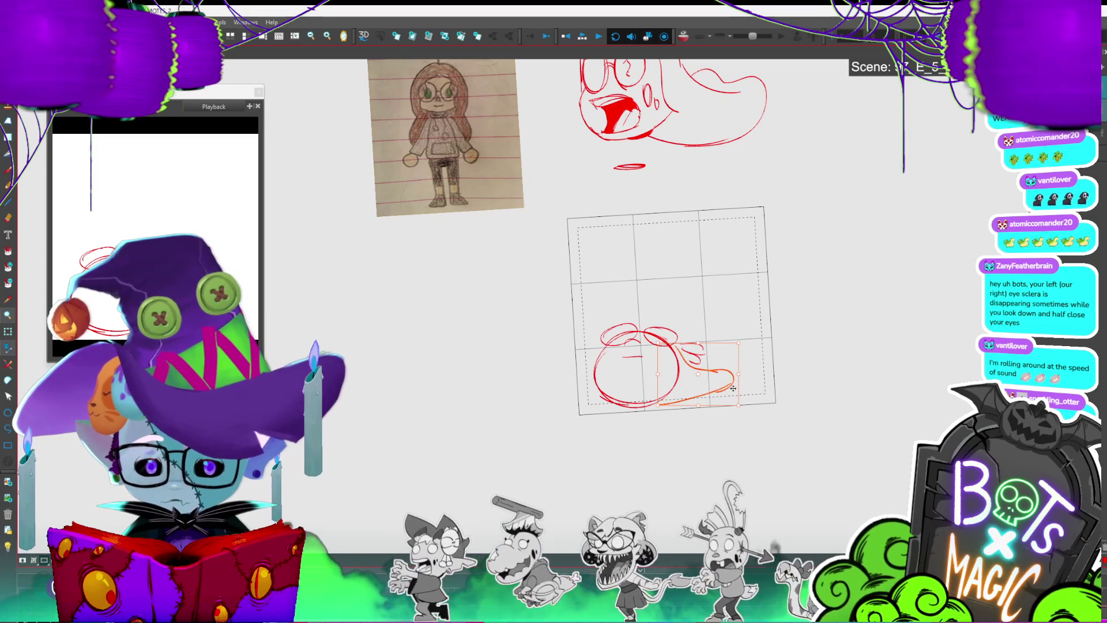
key(Delete)
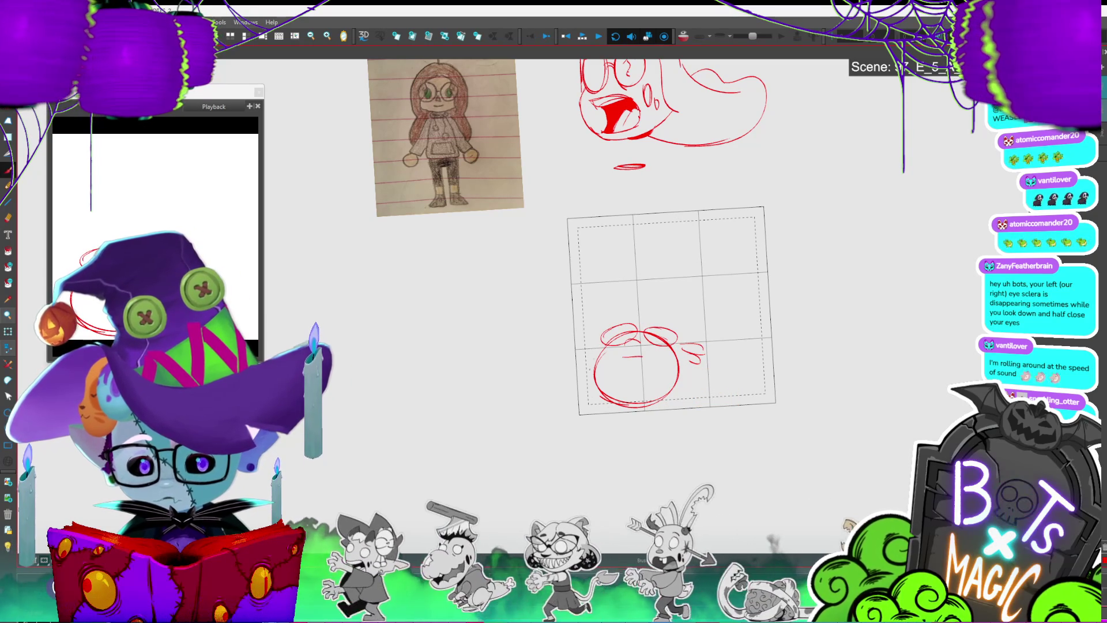
drag(549, 396, 573, 414)
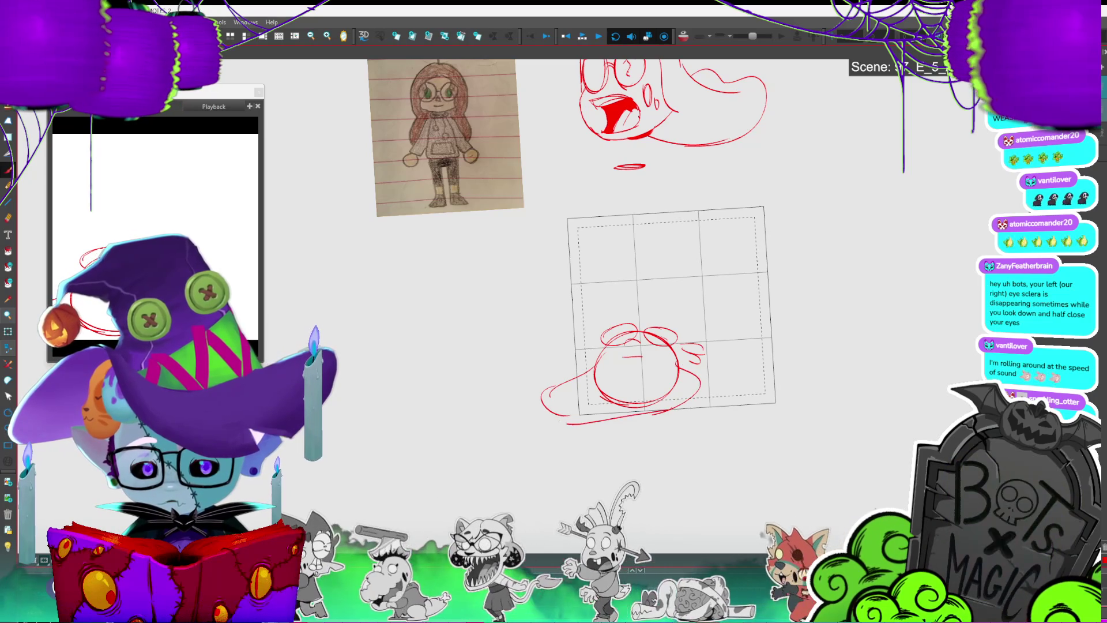
Step: Flip through the rough frames to check the motion, ending on the grey ghost-girl head panel
key(comma)
key(comma)
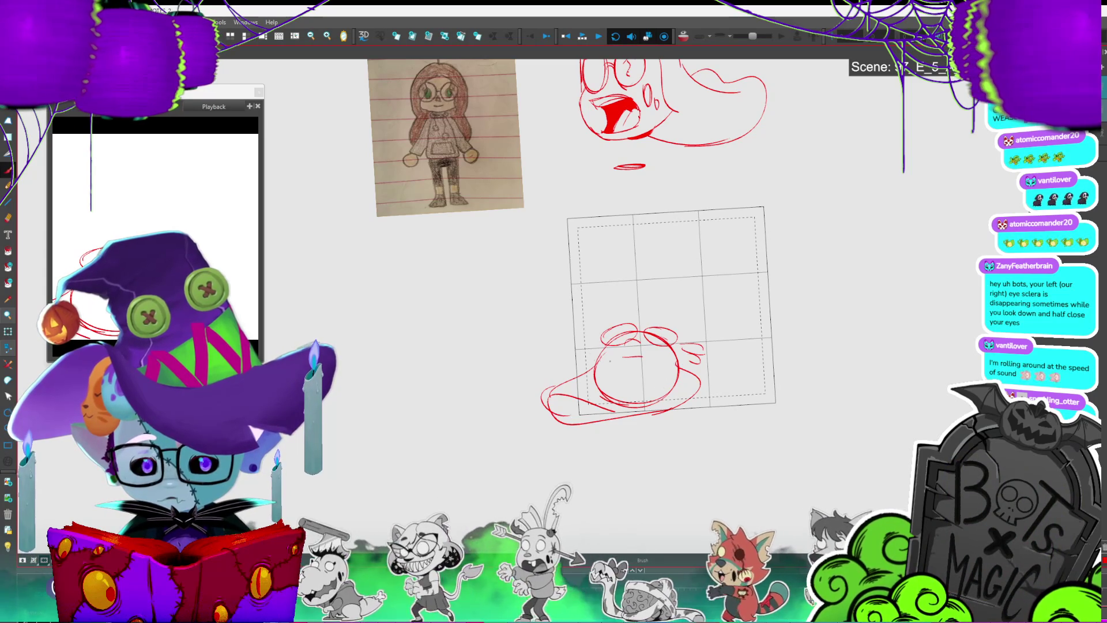
key(comma)
key(period)
key(comma)
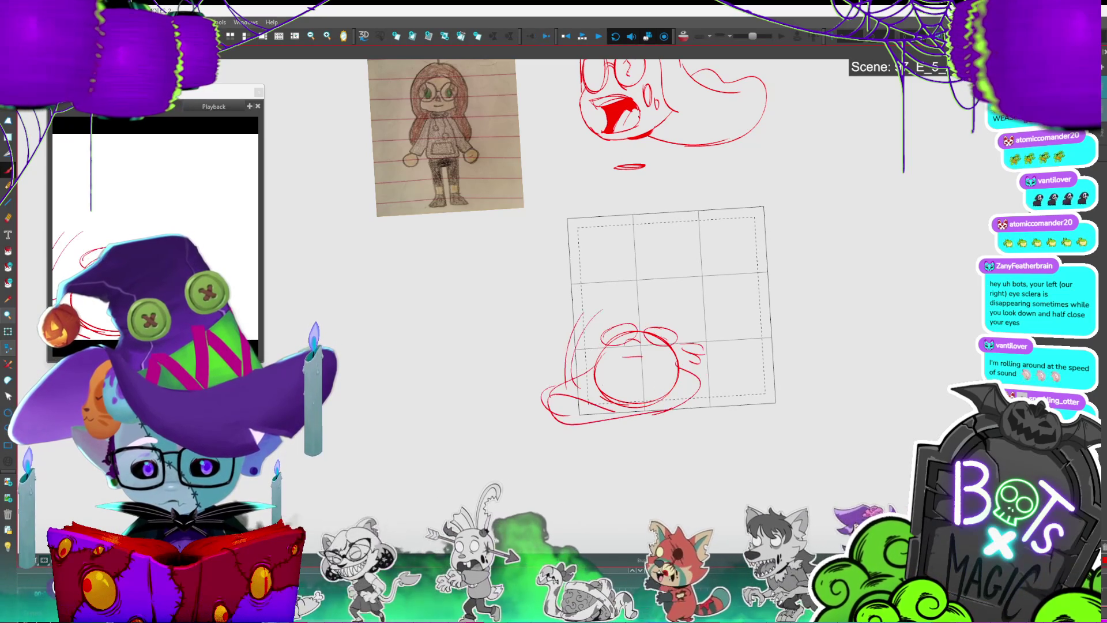
key(comma)
key(period)
key(period)
key(comma)
key(period)
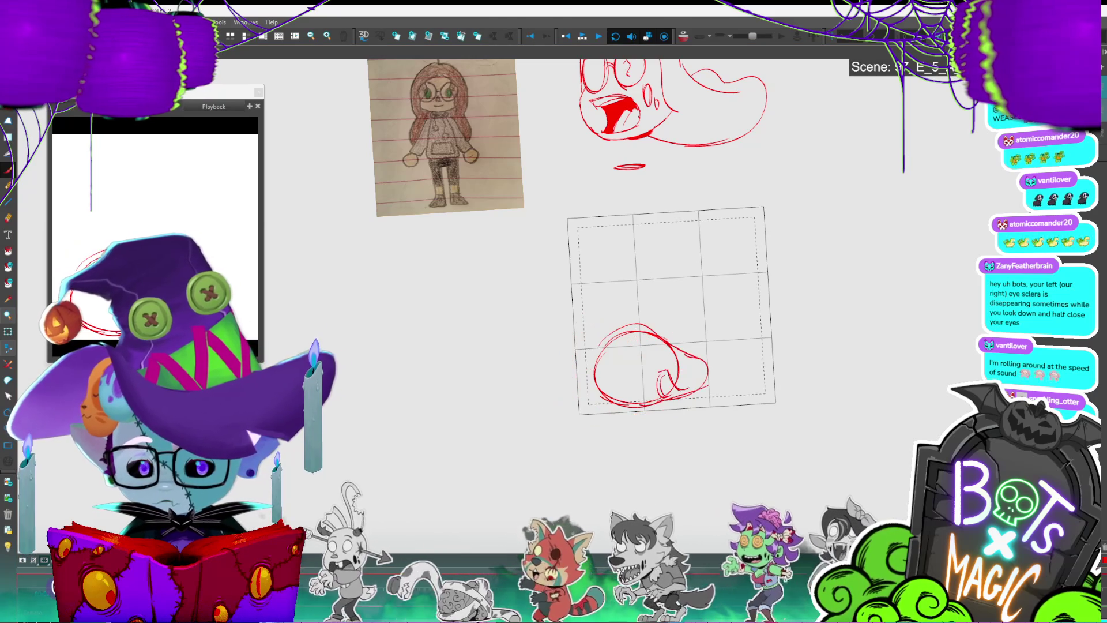
key(period)
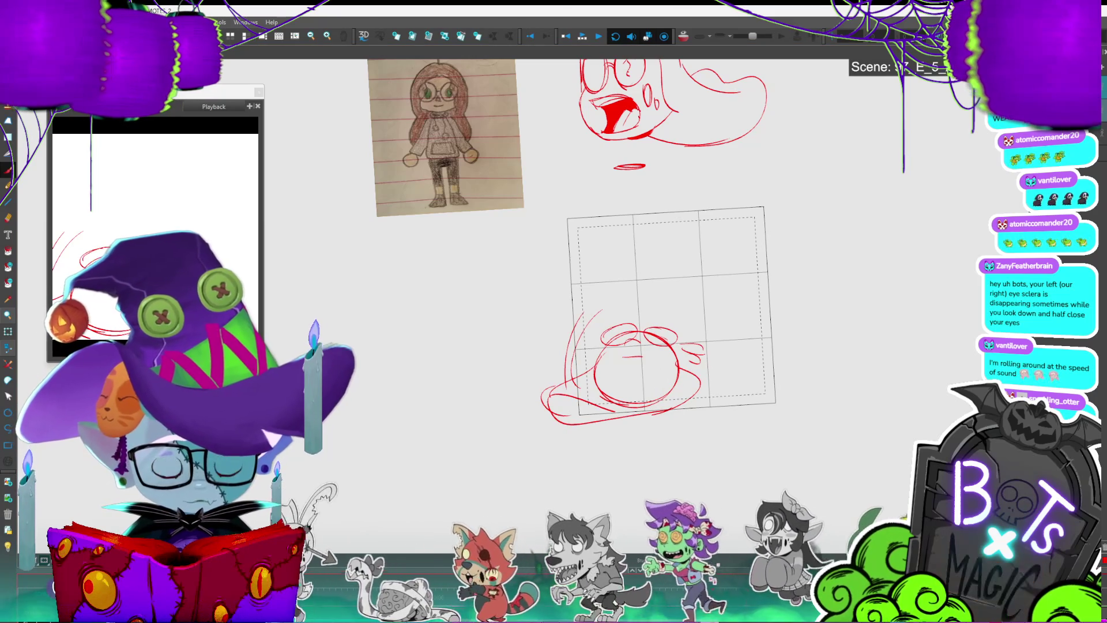
key(period)
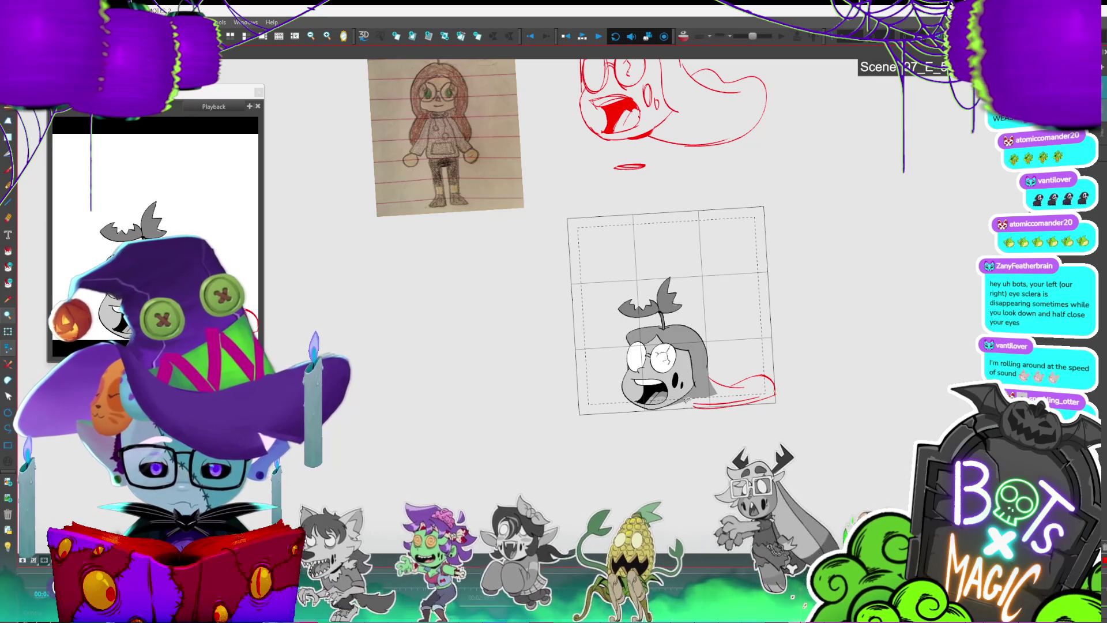
Step: Go to the closed-mouth head frame, loop-play the head frames, and undo the old red stroke
key(period)
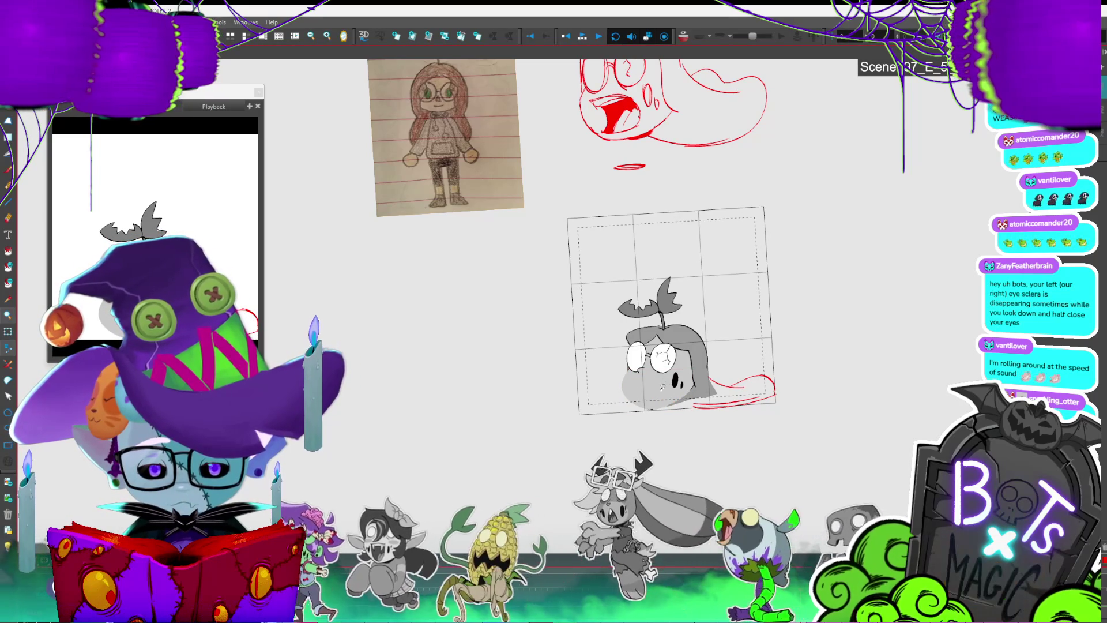
key(period)
key(period)
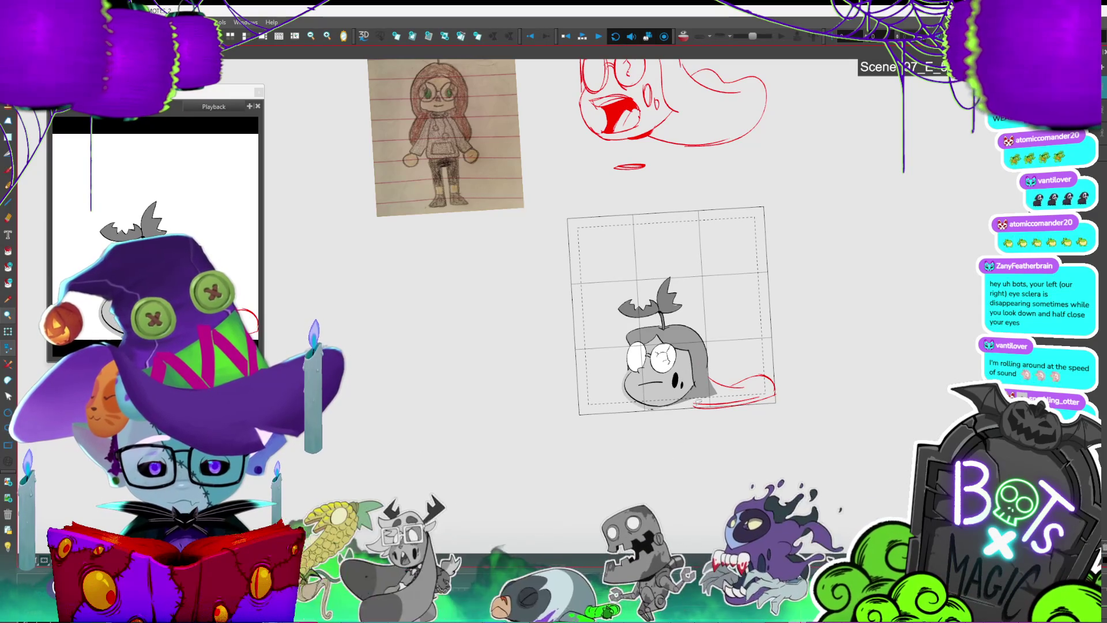
key(Return)
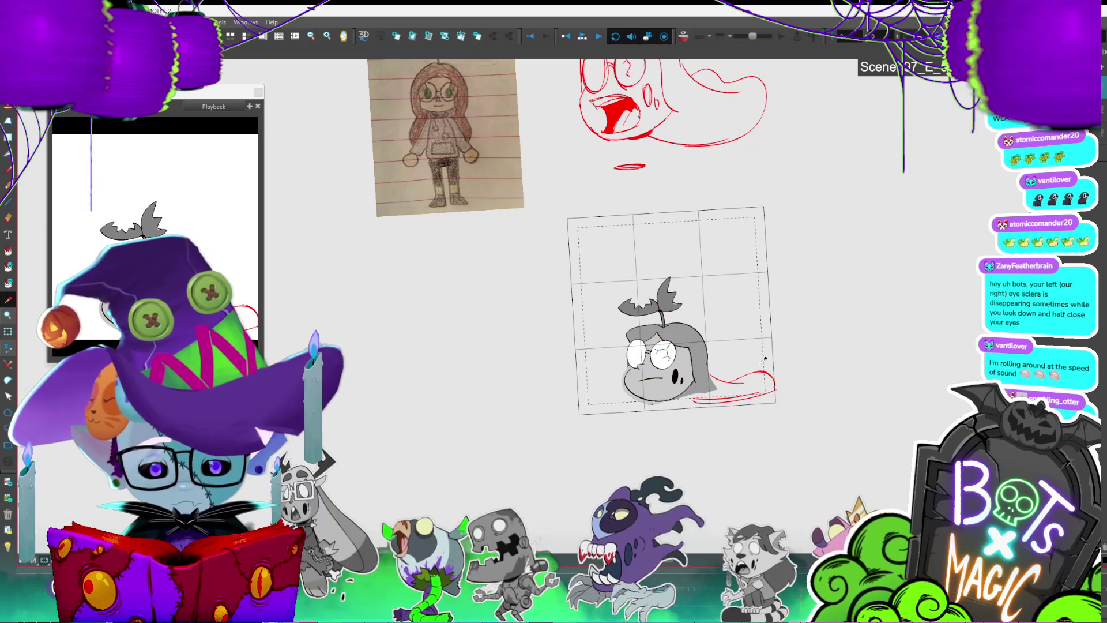
key(ctrl+z)
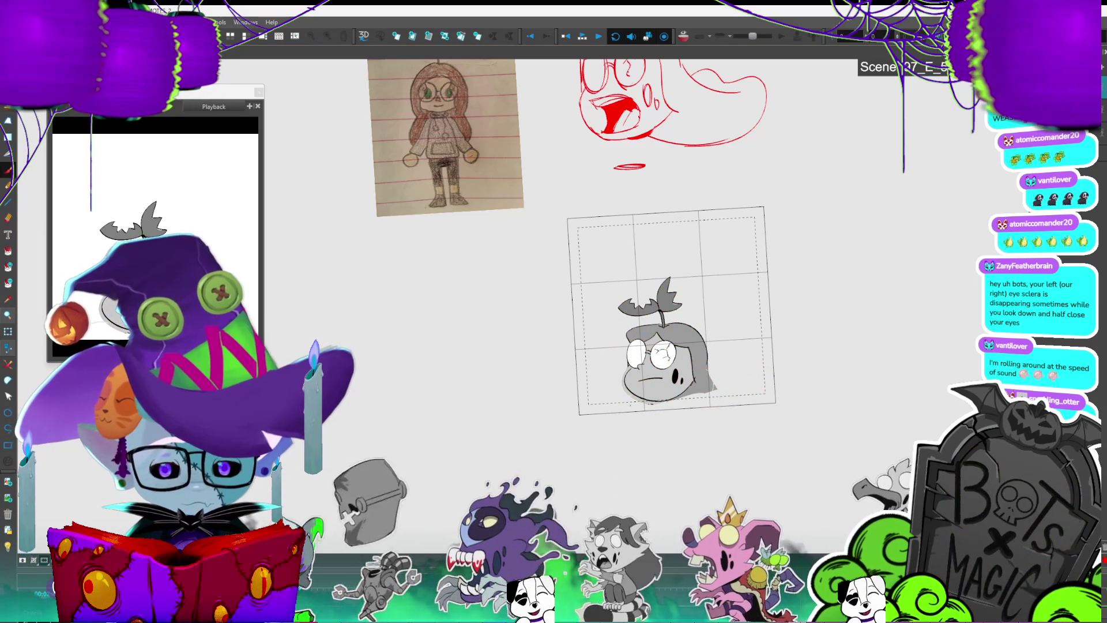
Step: Sketch a long red swirl under the head, compare the mouth frames, and save the project
mouse_move(623, 387)
mouse_down()
mouse_move(593, 414)
mouse_move(712, 373)
mouse_up()
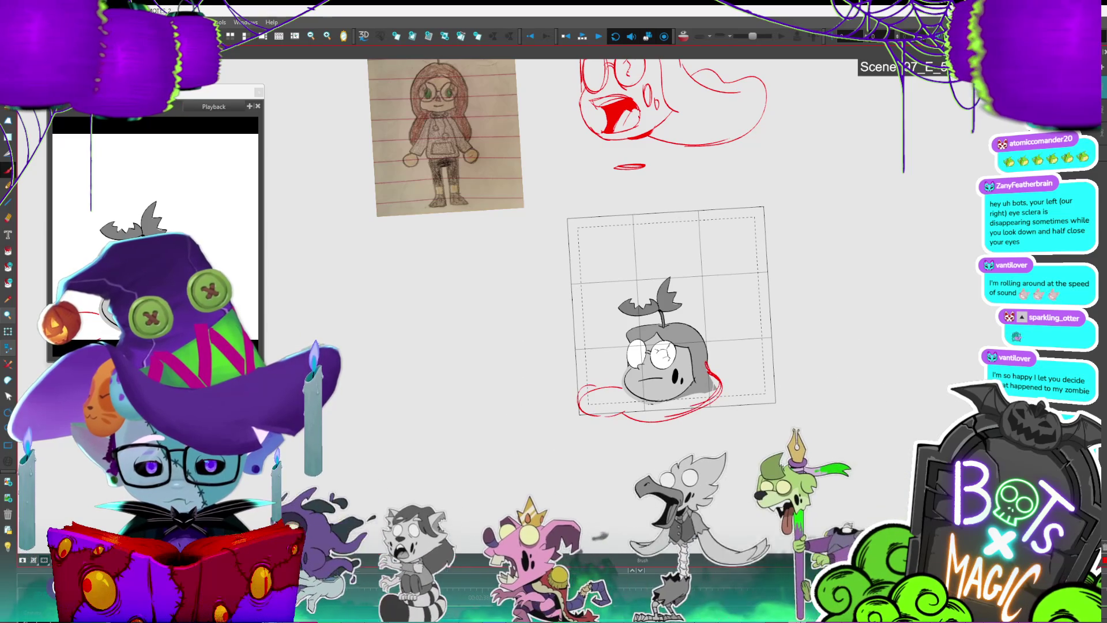
key(comma)
key(period)
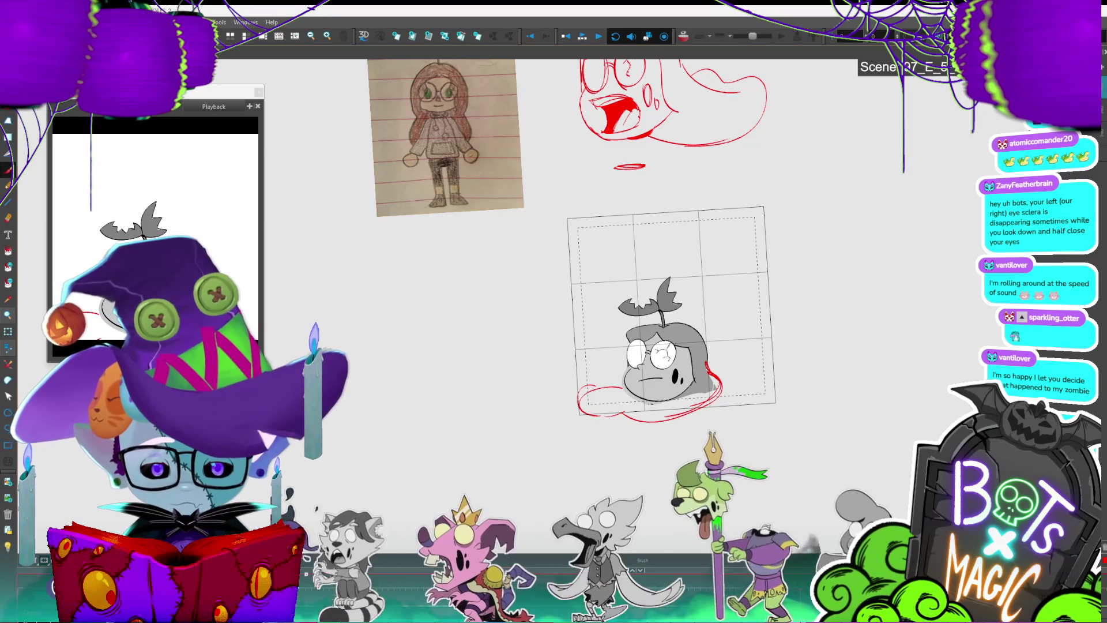
key(comma)
key(period)
key(ctrl+s)
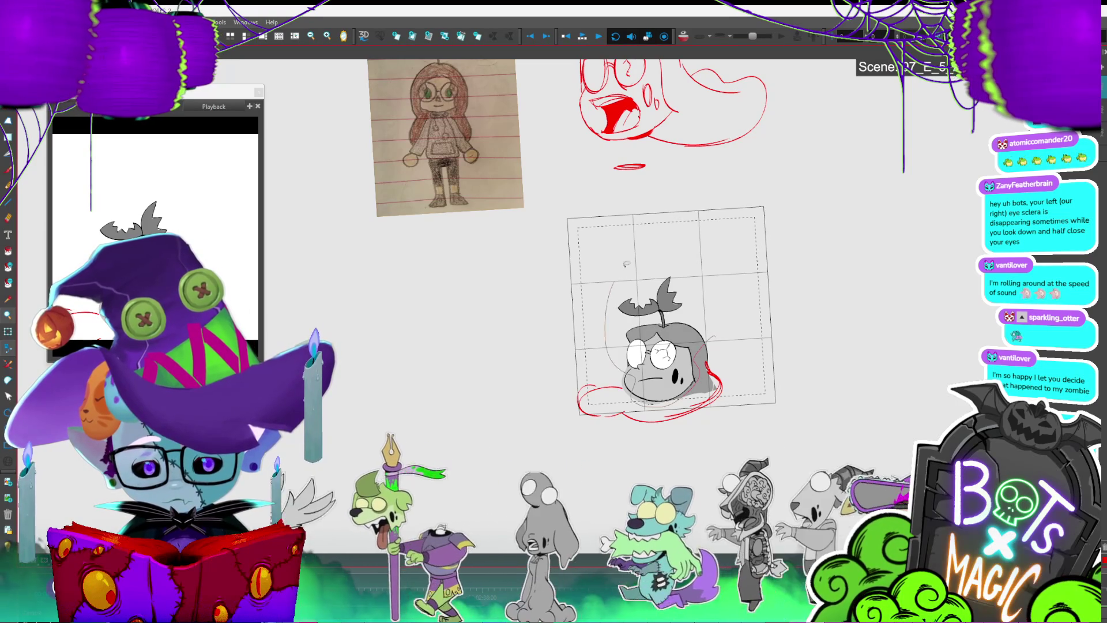
Step: Select the head strokes with the red swirl, shift them up-left, then revert the shift
drag(616, 279, 742, 399)
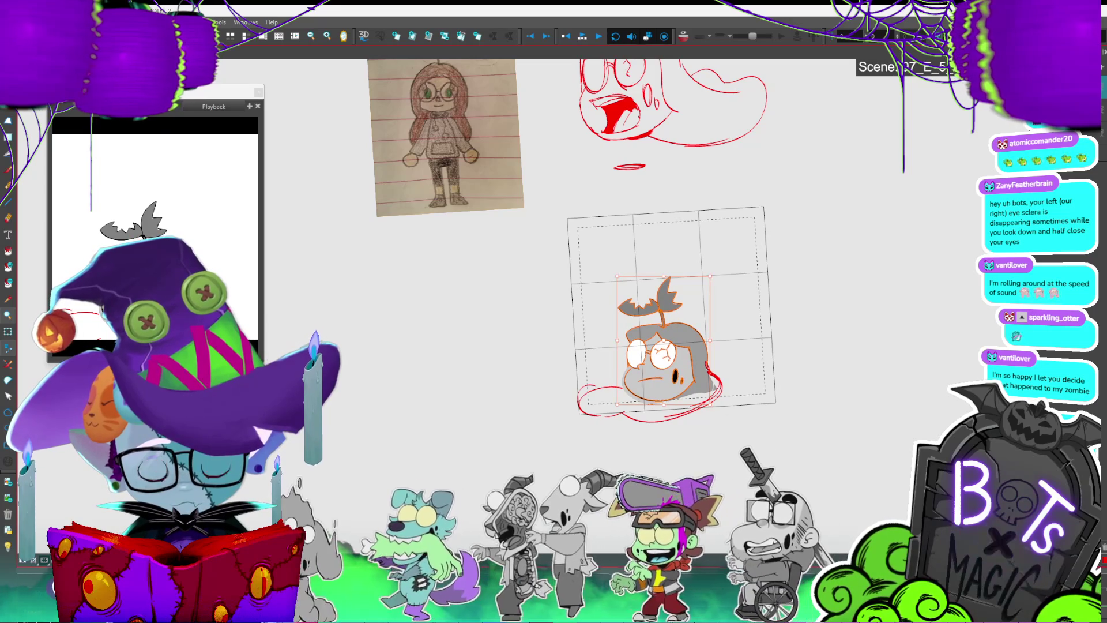
key(ctrl+a)
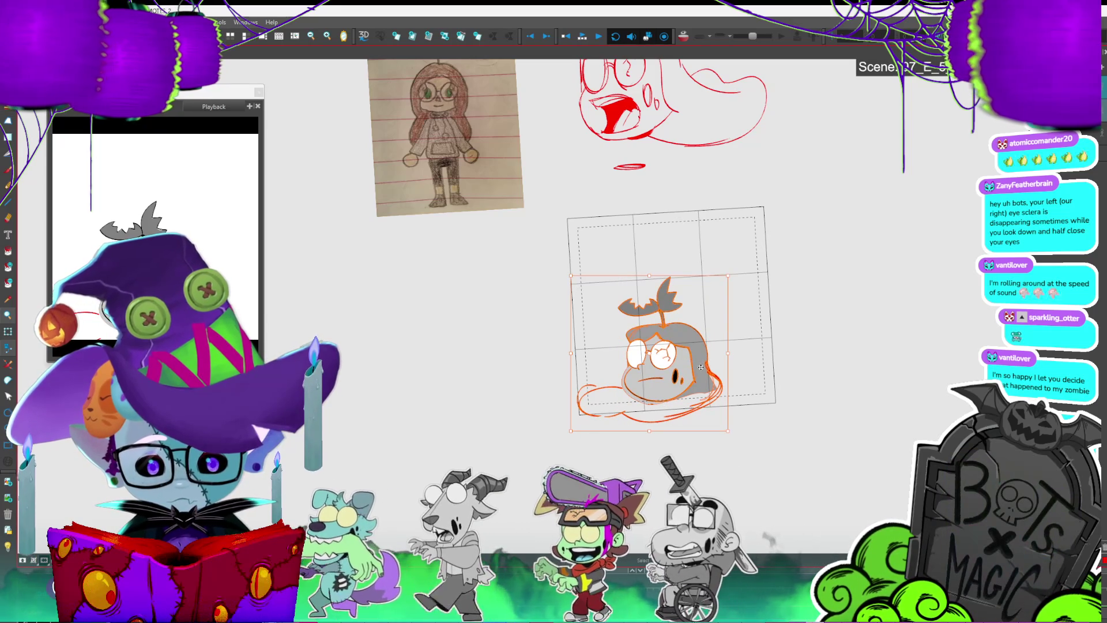
drag(701, 357, 684, 346)
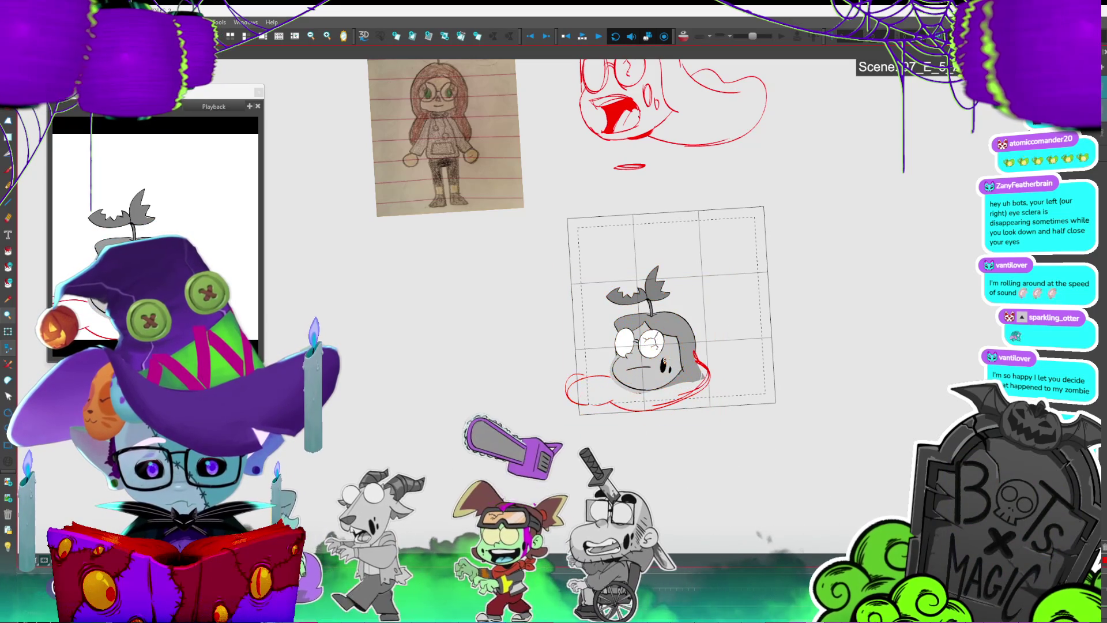
key(Delete)
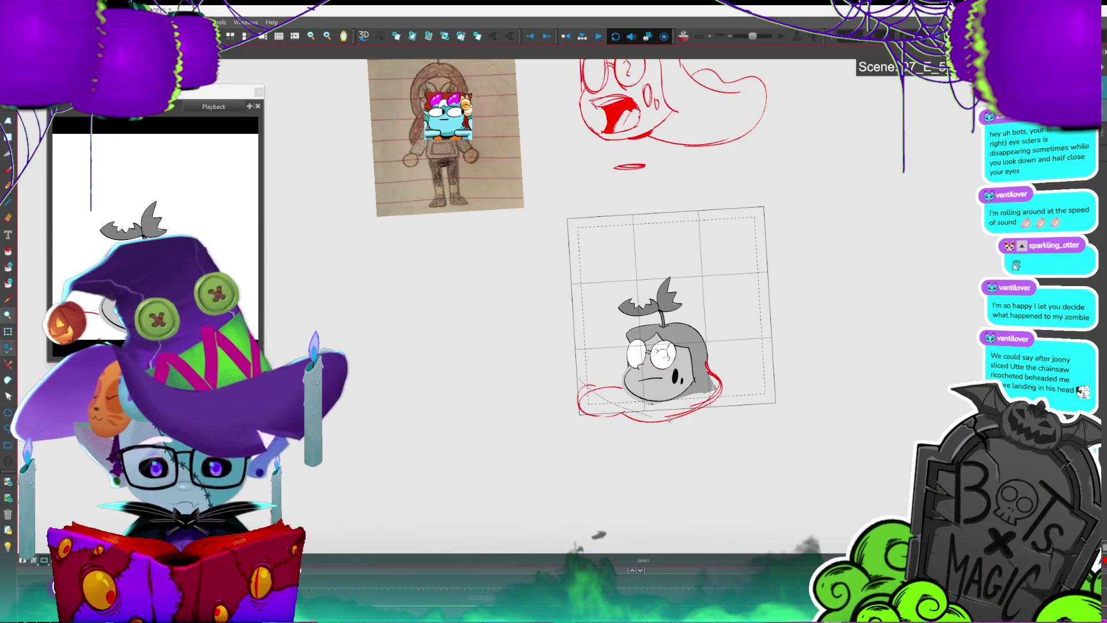
Step: Sketch a small red stroke beside the head and play the animation back
key(alt+b)
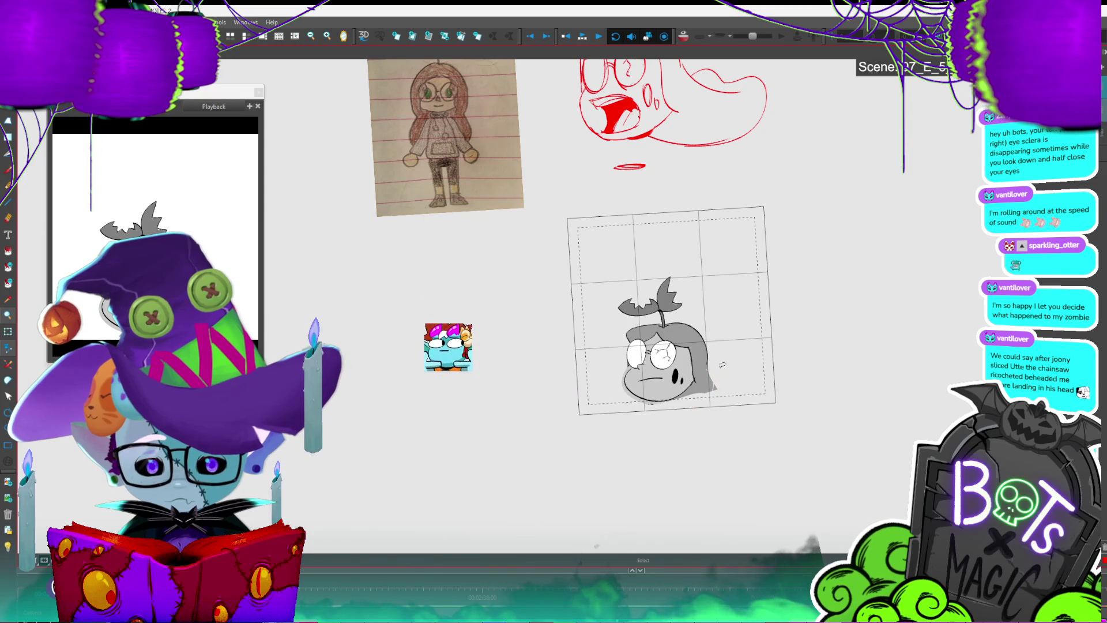
drag(711, 364, 723, 396)
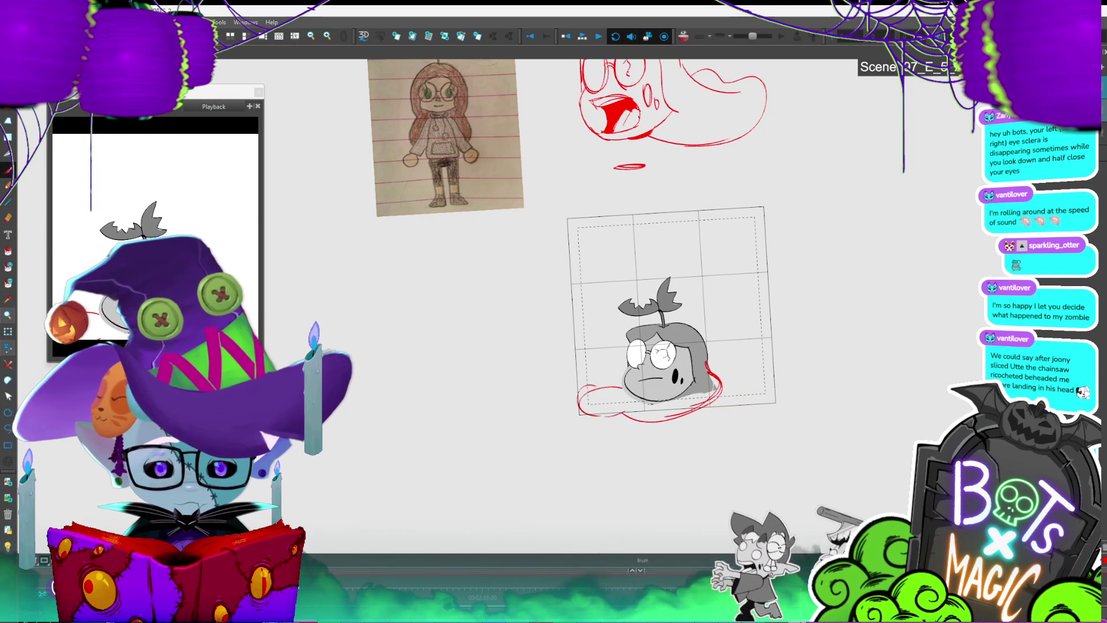
click(583, 36)
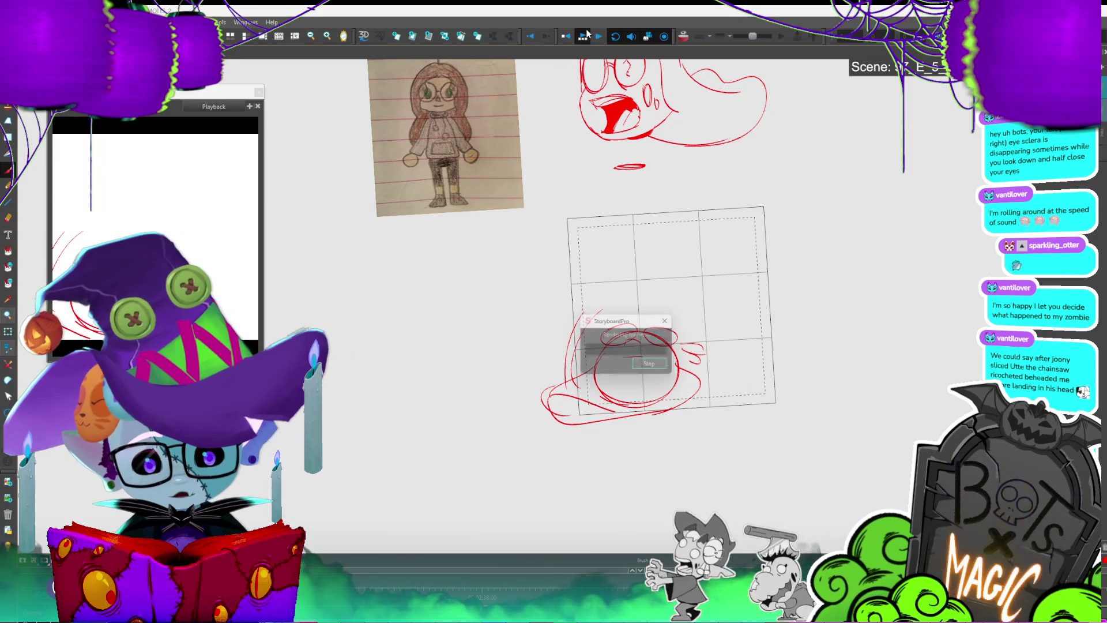
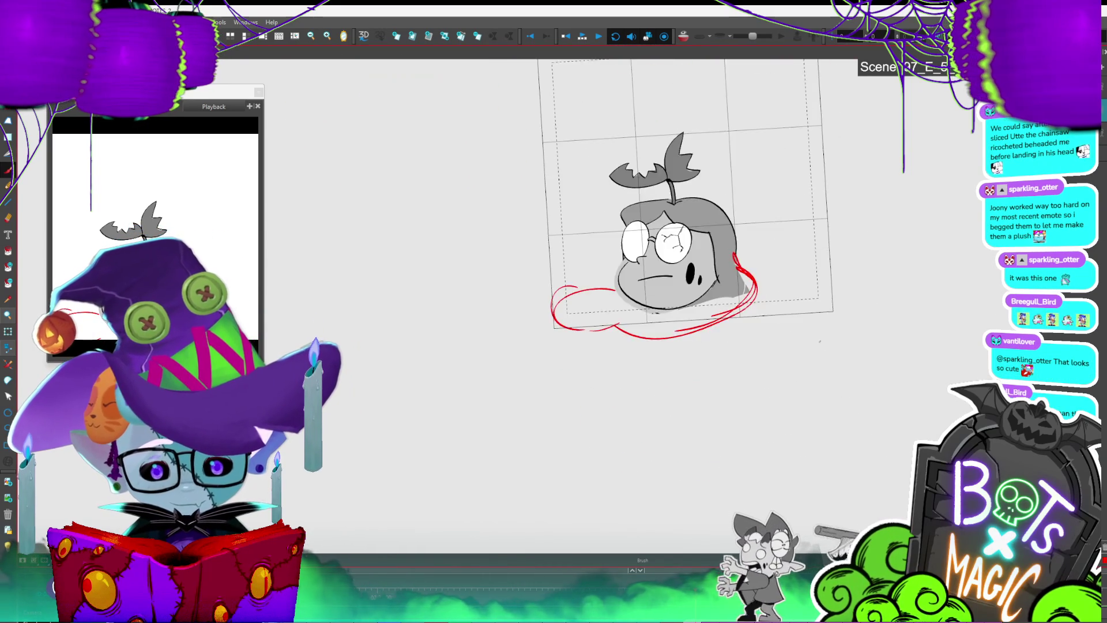
Step: Try a new chin stroke on the head drawing, undo it, and check the black chin line
click(712, 261)
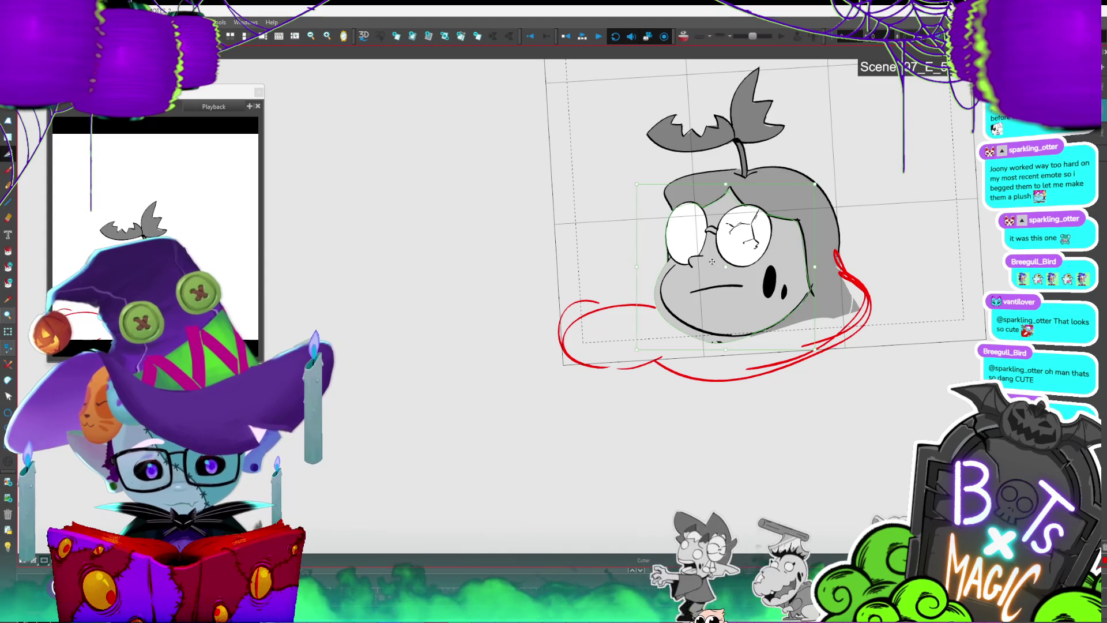
click(661, 243)
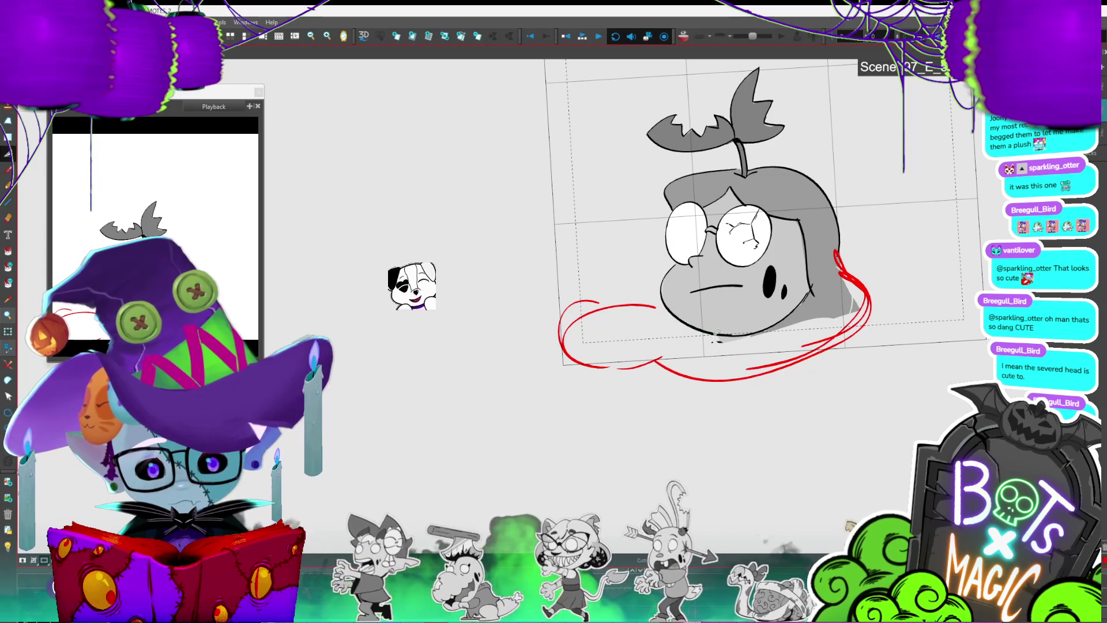
drag(731, 336, 787, 314)
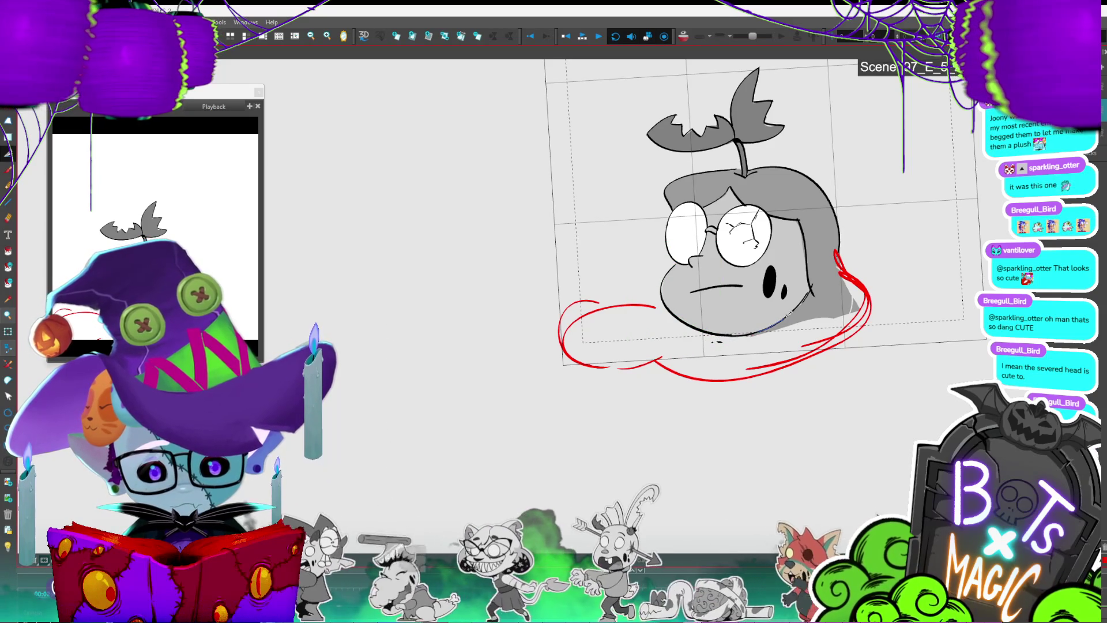
key(ctrl+z)
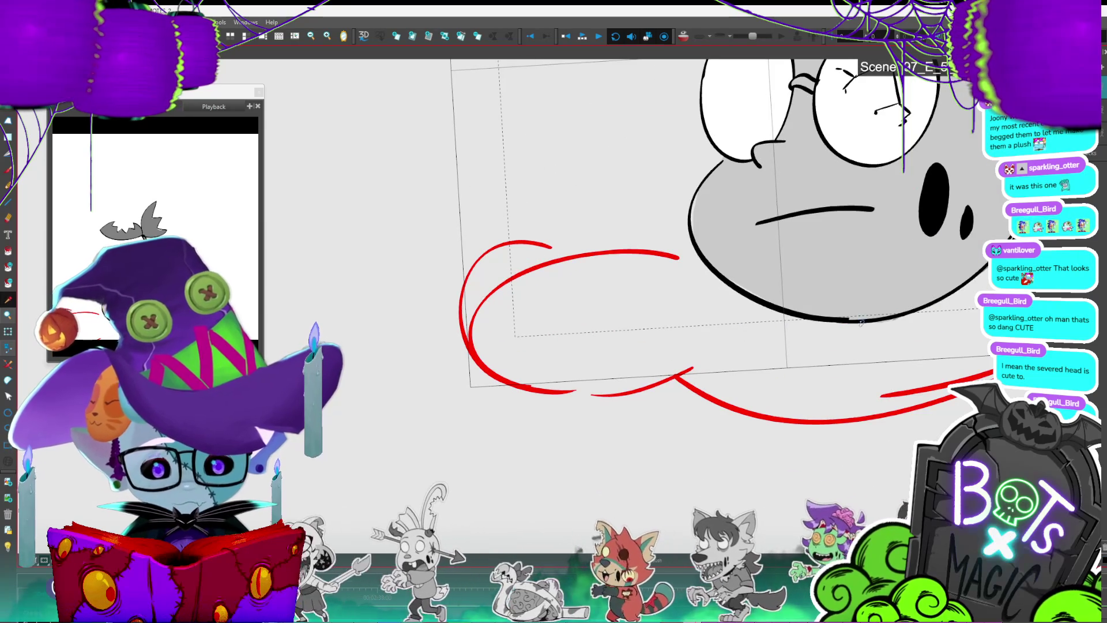
click(878, 315)
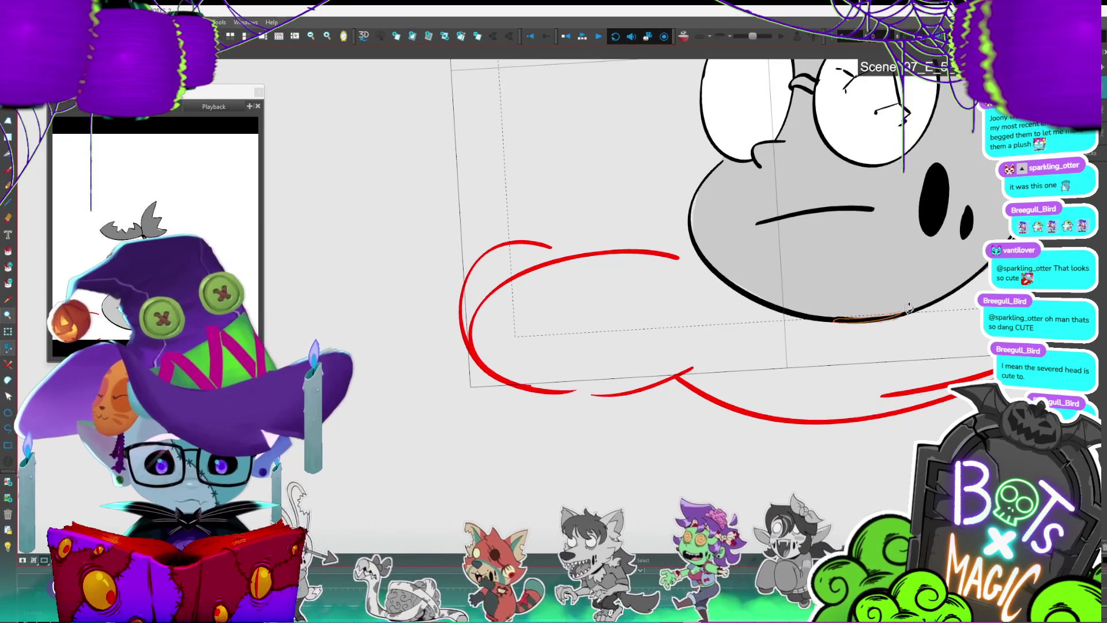
key(Return)
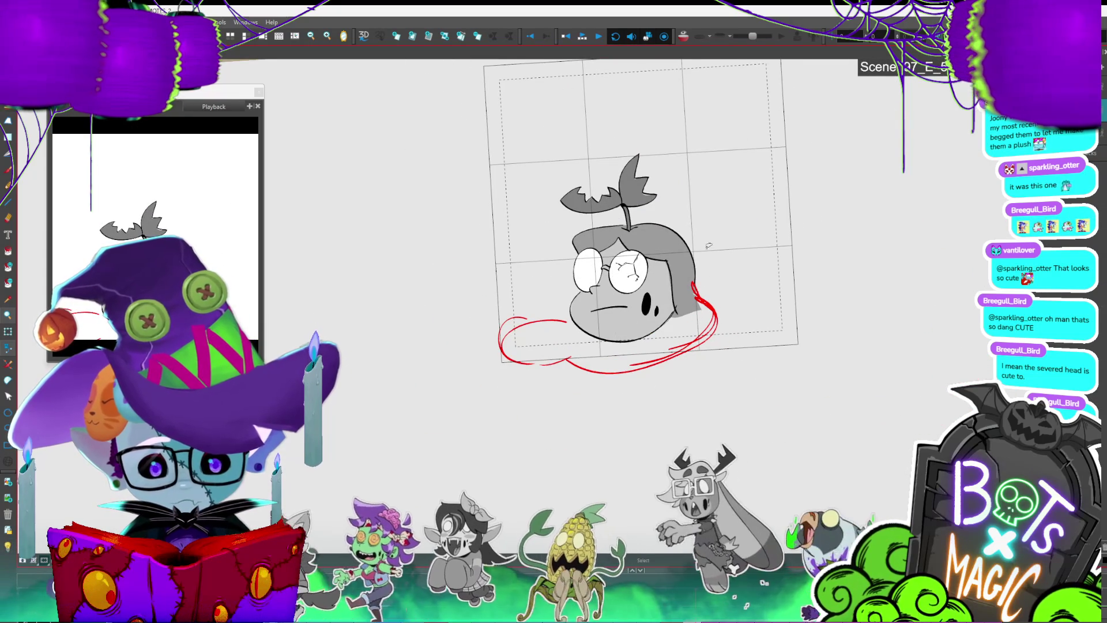
Step: Select the whole head drawing, enlarge it about its centre, then inspect the red outline strokes
key(ctrl+a)
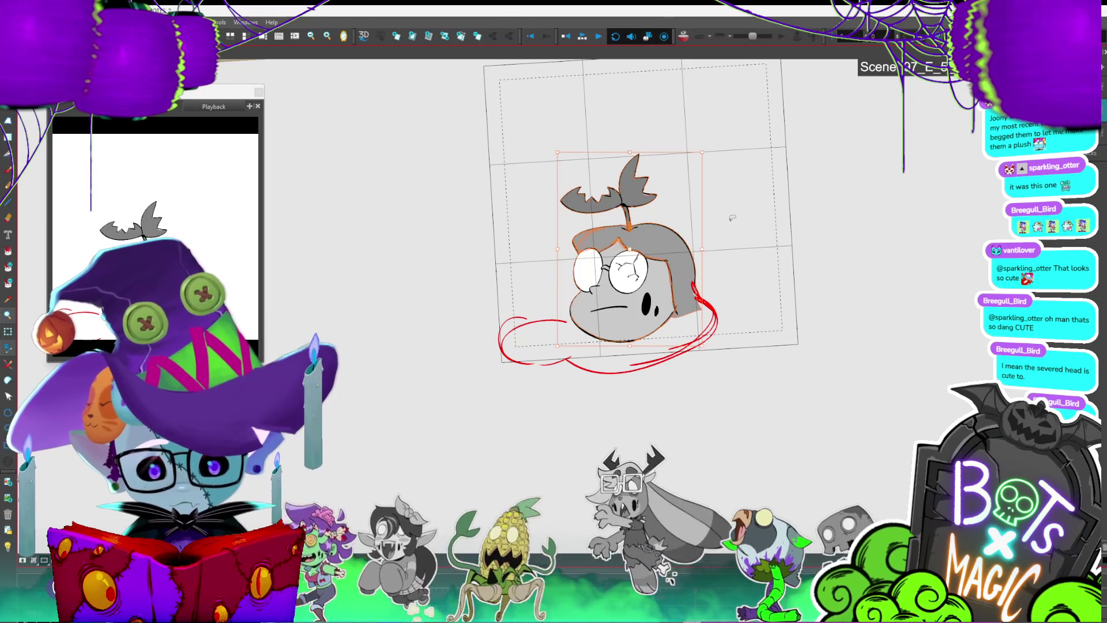
drag(733, 217, 779, 277)
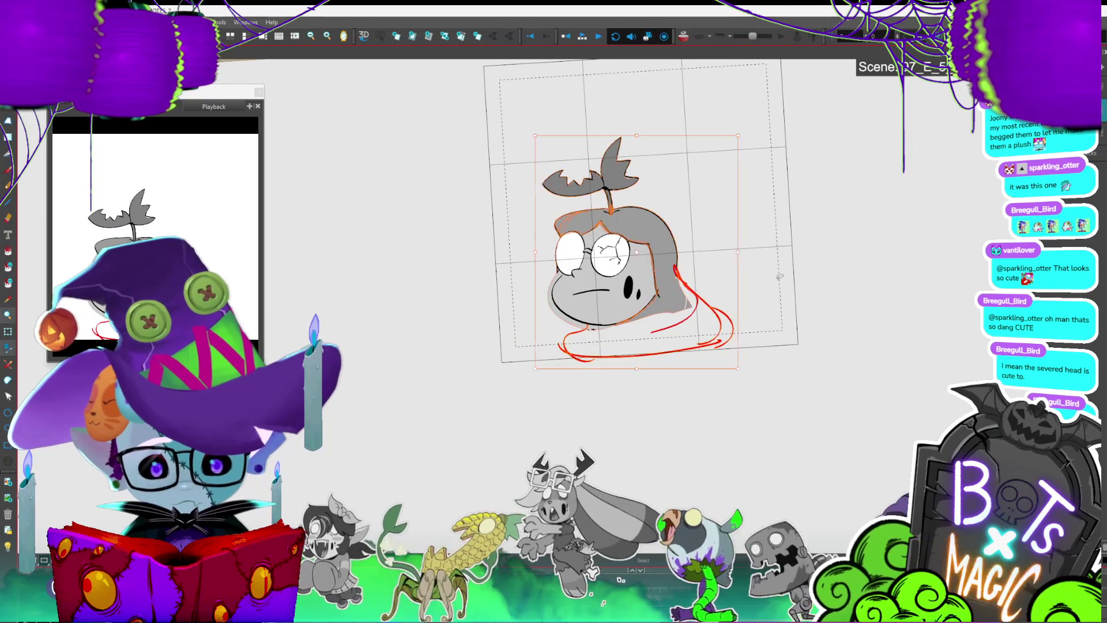
click(779, 276)
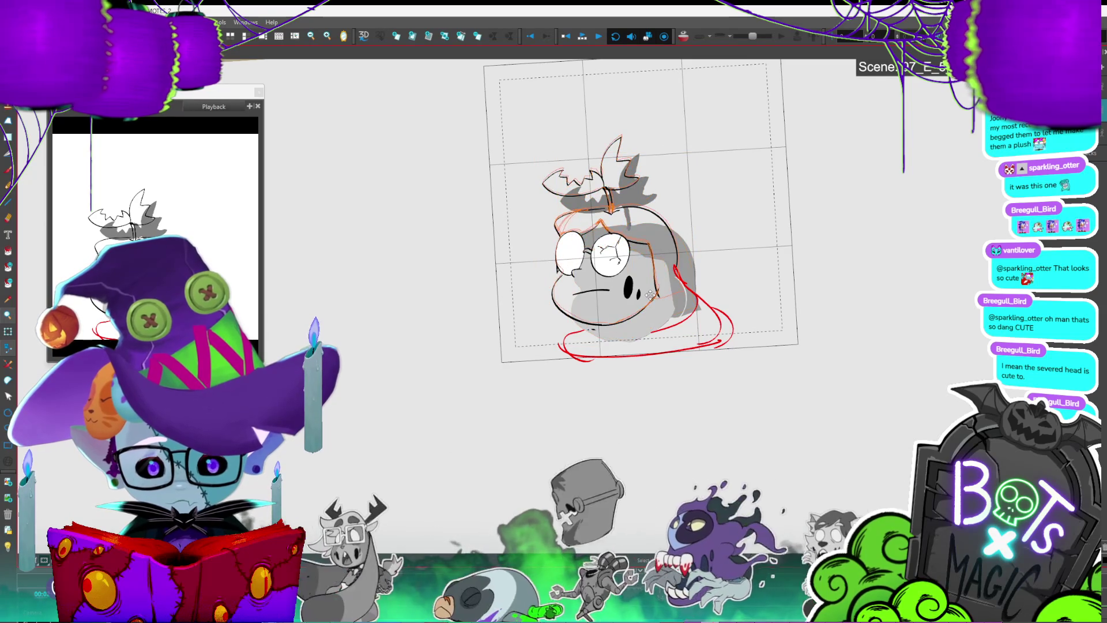
click(650, 295)
click(741, 223)
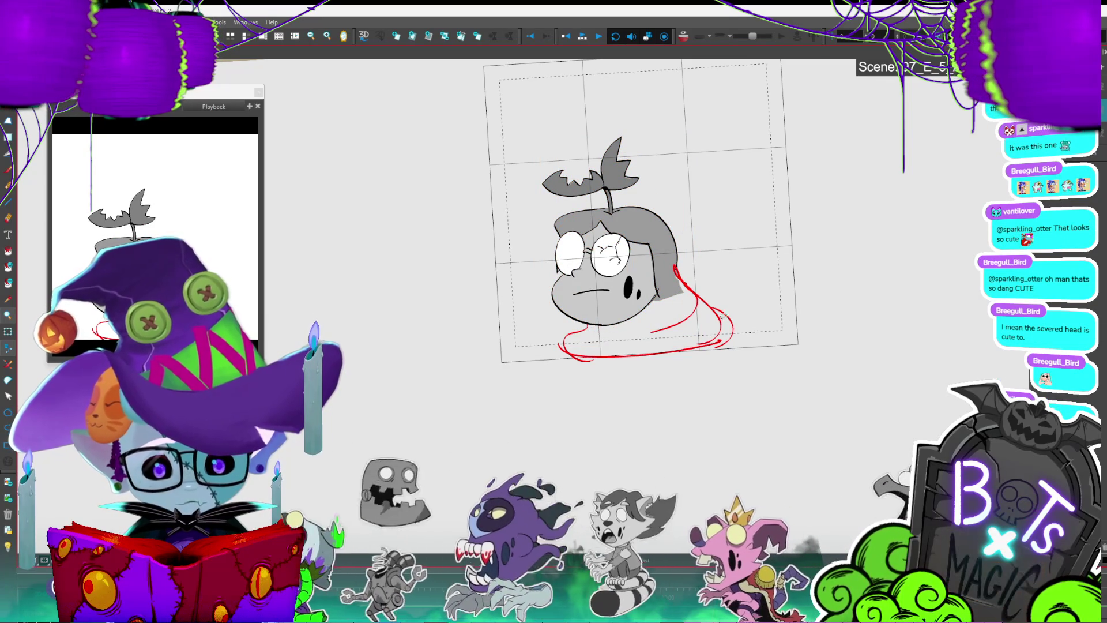
click(707, 304)
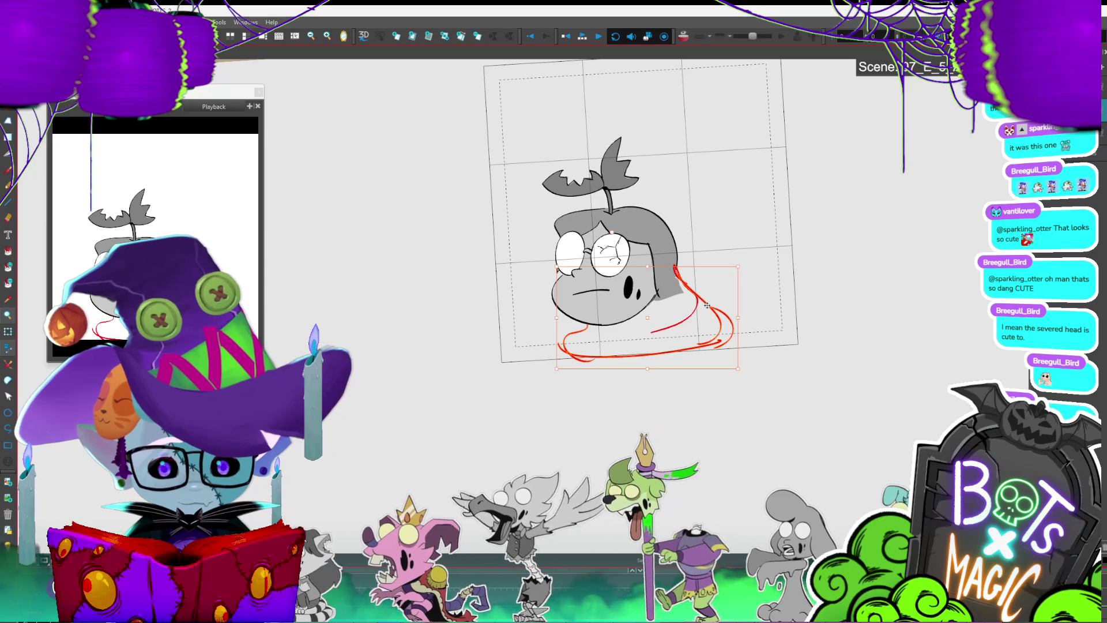
key(Escape)
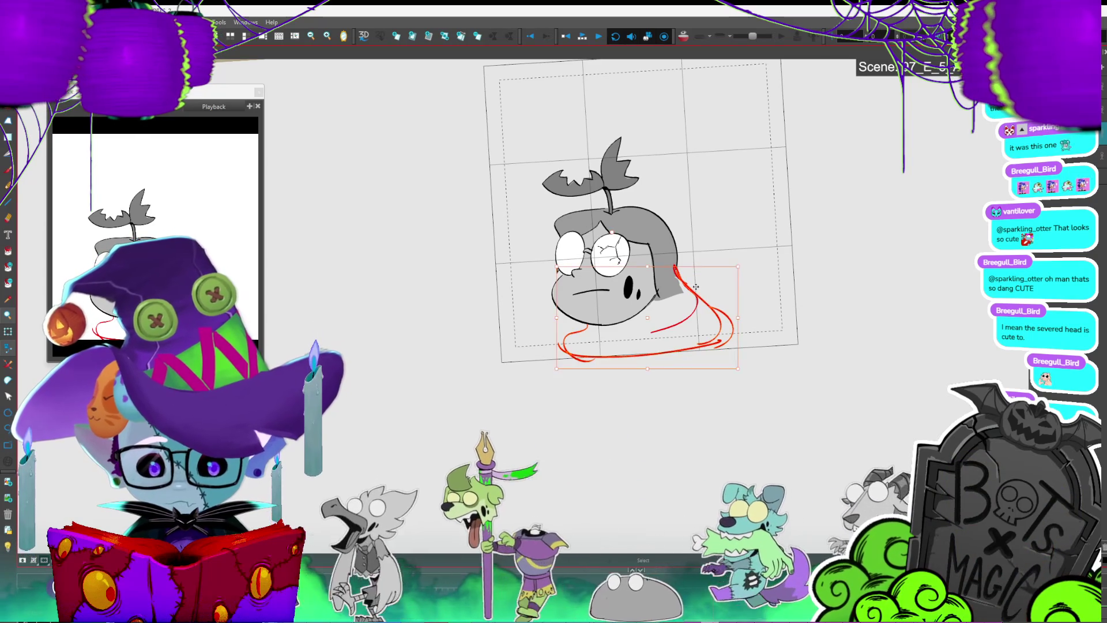
key(Right)
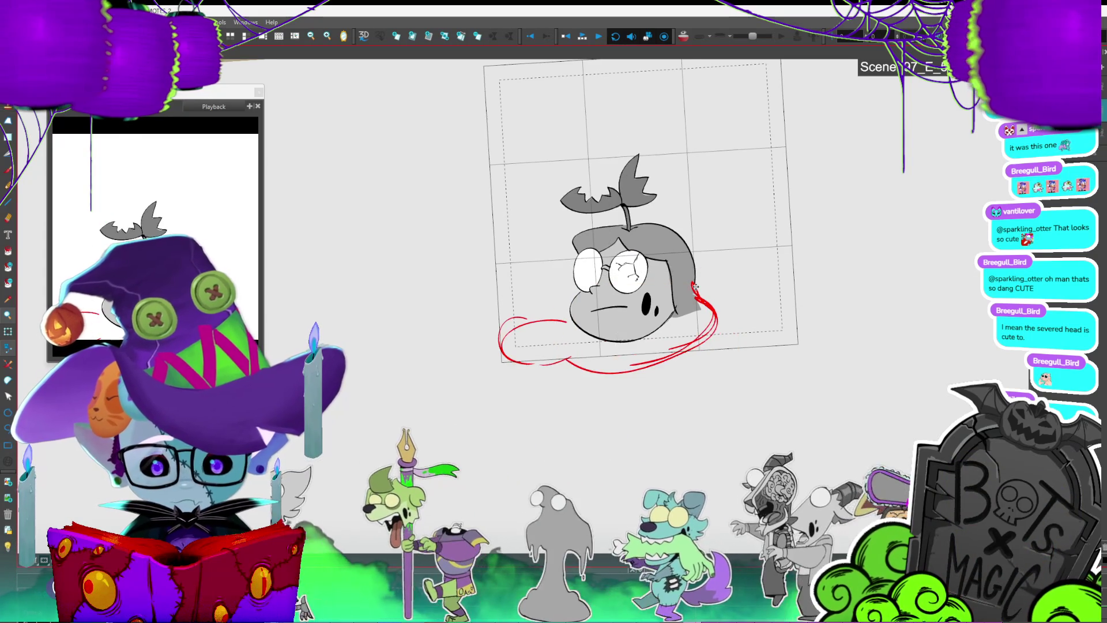
key(Right)
key(Left)
key(Right)
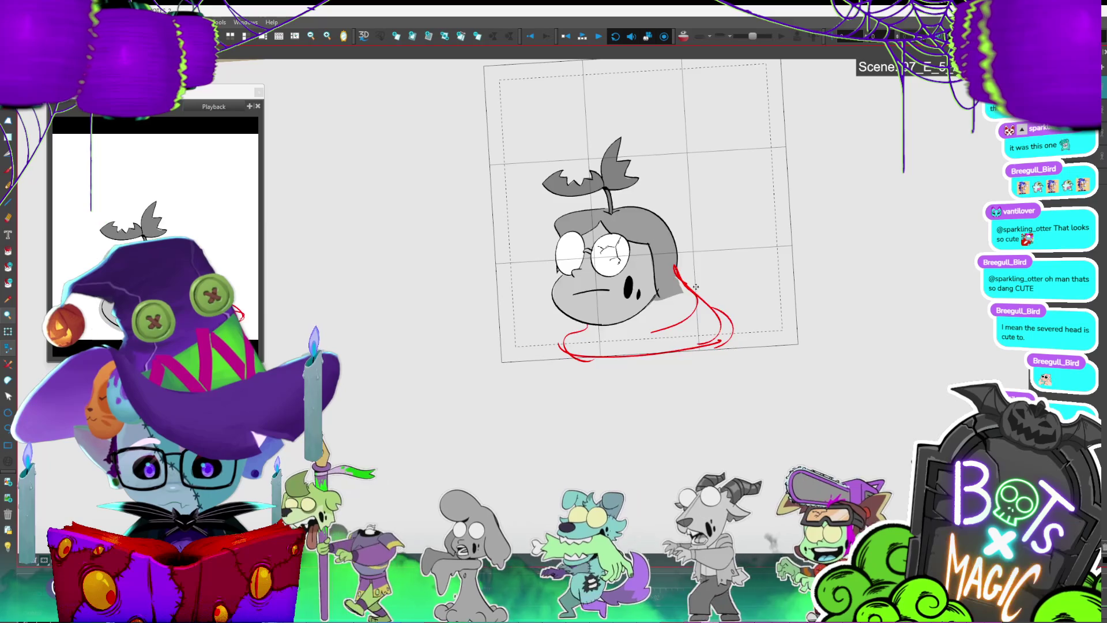
key(Right)
key(Left)
key(Left)
key(Right)
key(Right)
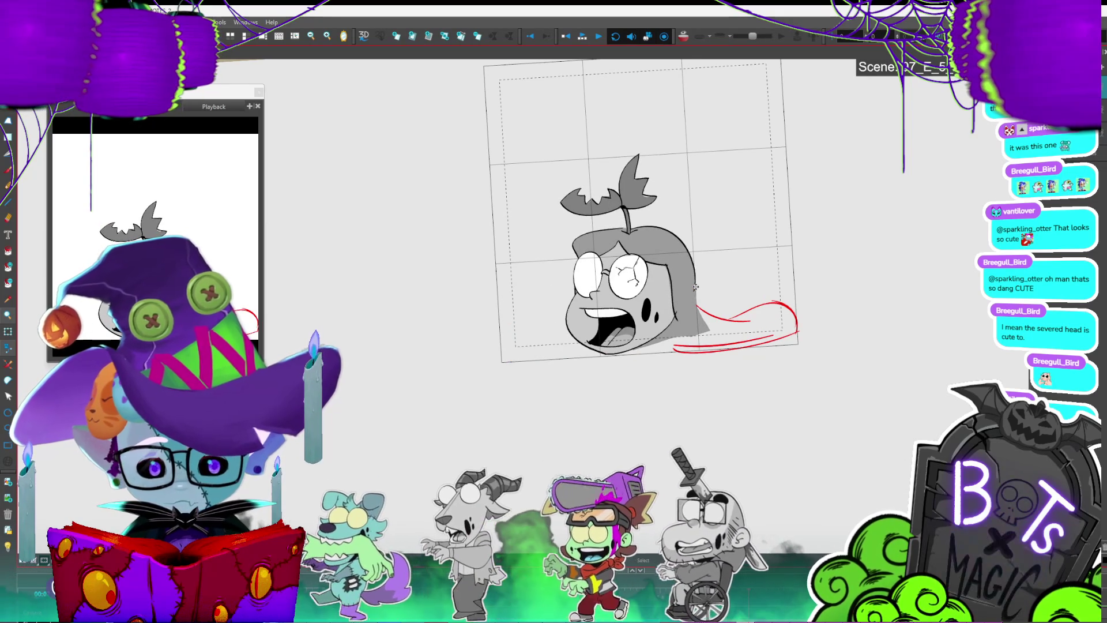
key(Right)
key(Right)
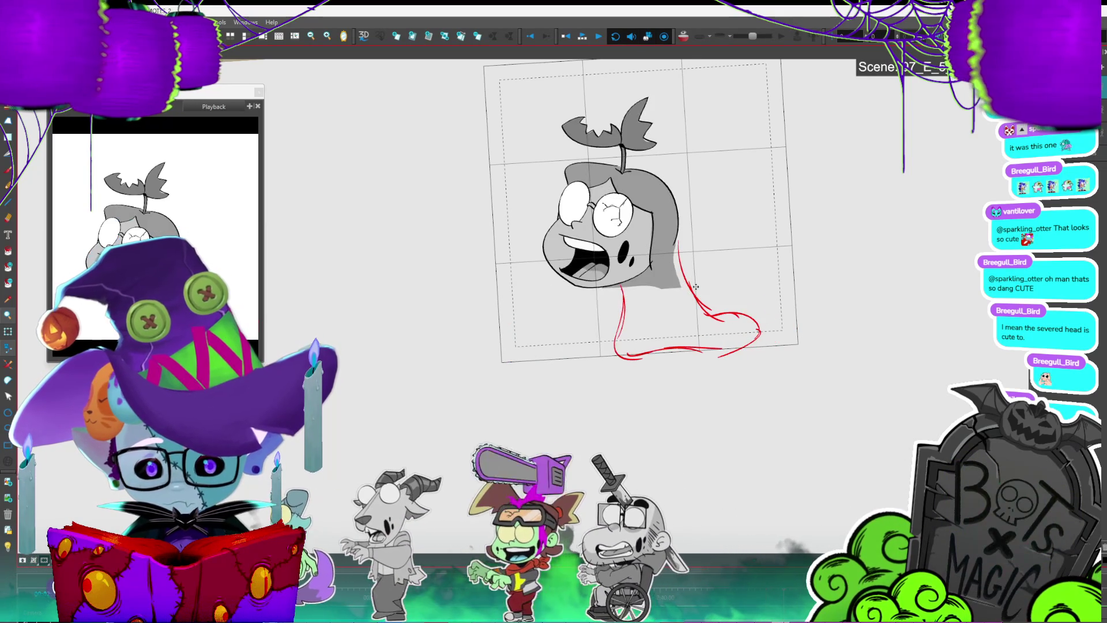
key(Right)
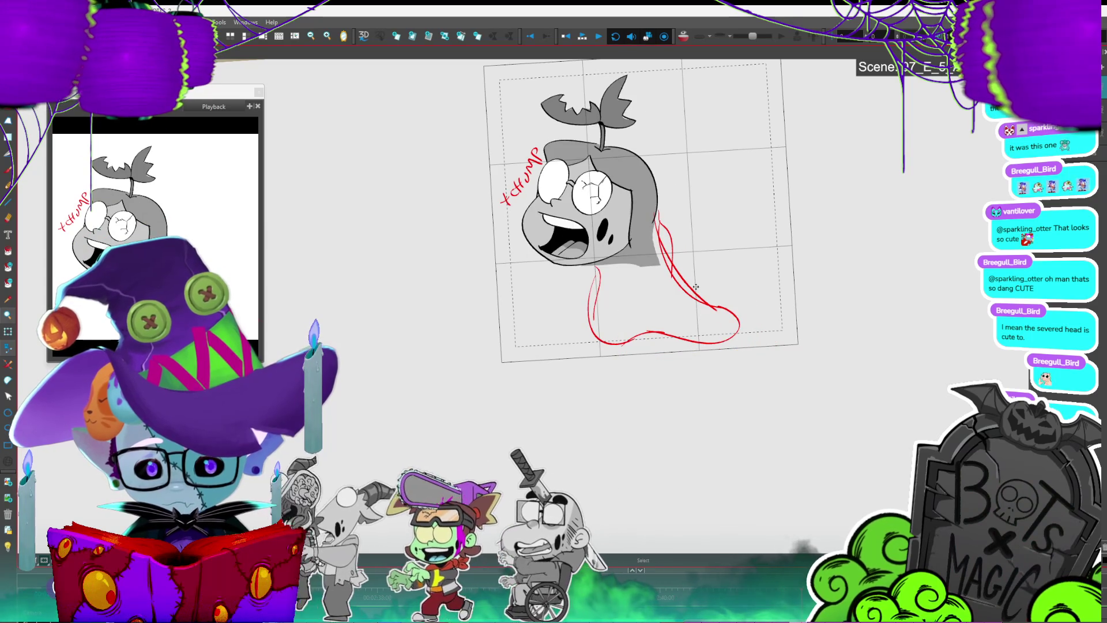
key(Right)
key(Right)
key(Right)
key(Right)
key(Right)
key(Right)
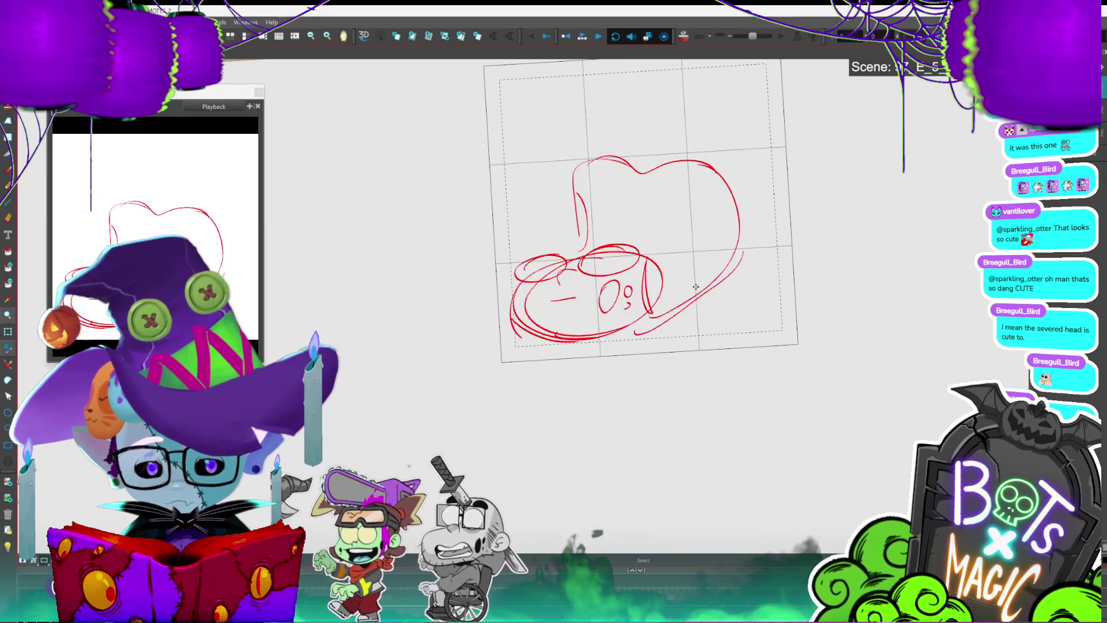
key(Right)
key(Right)
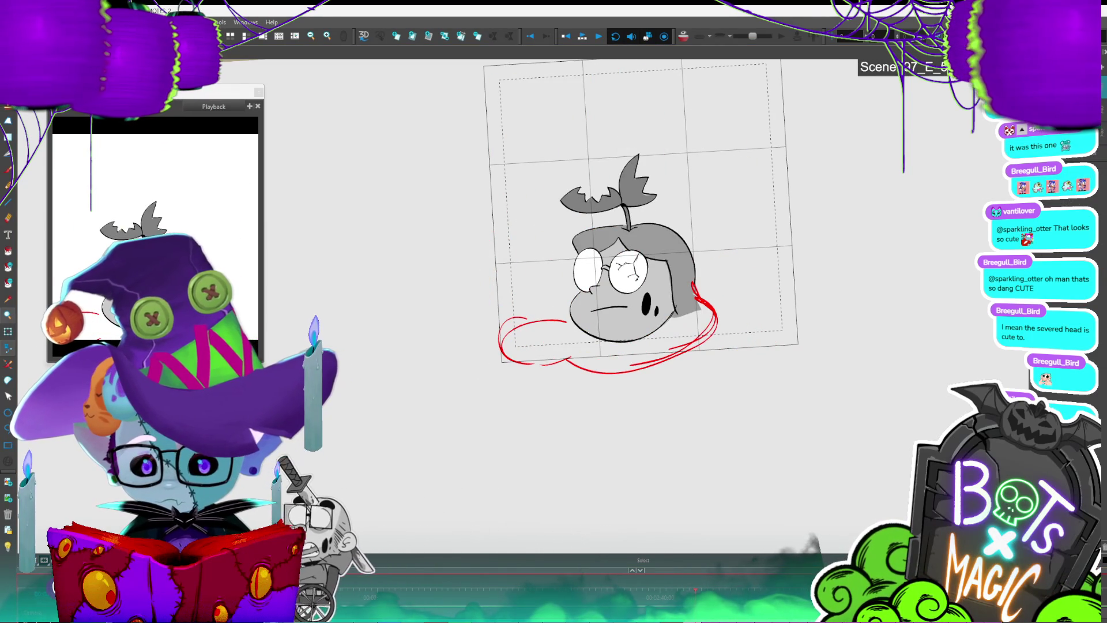
key(Right)
key(Left)
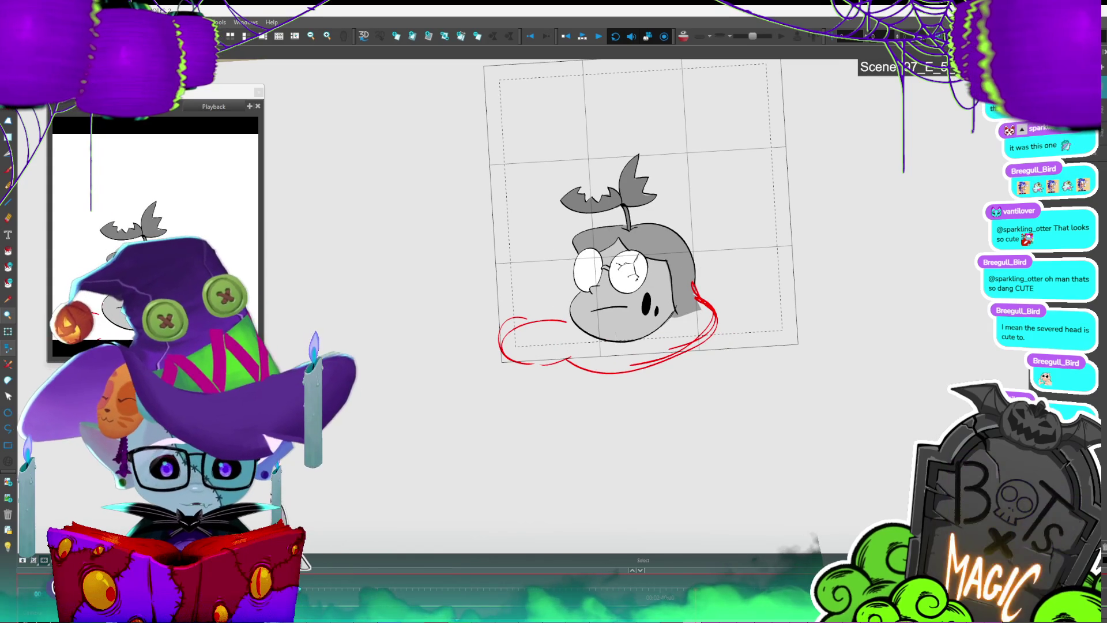
key(2)
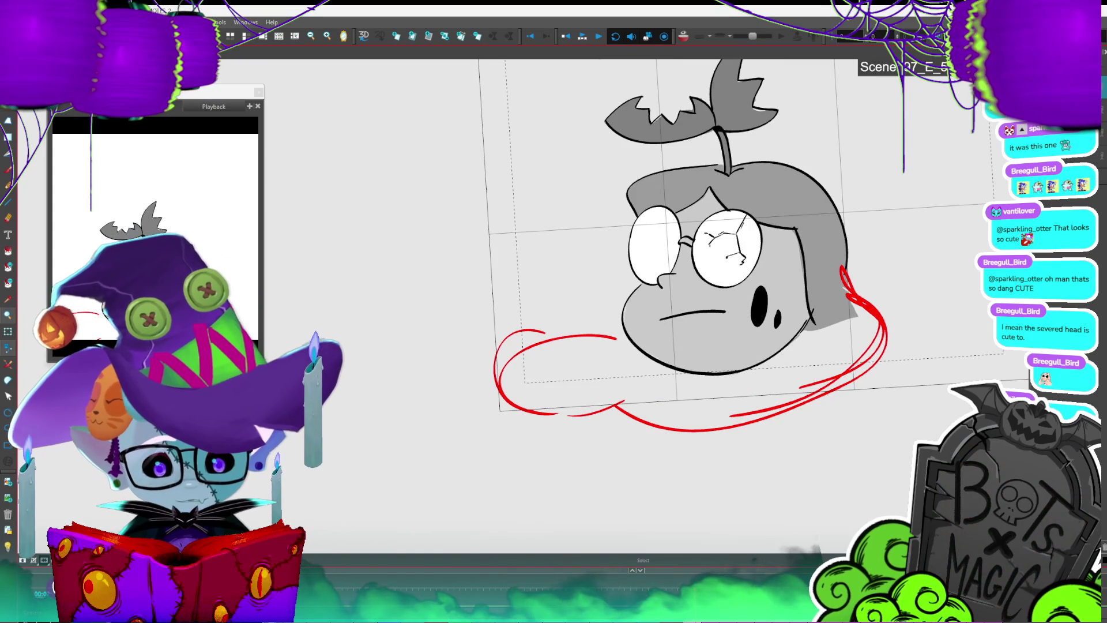
click(8, 544)
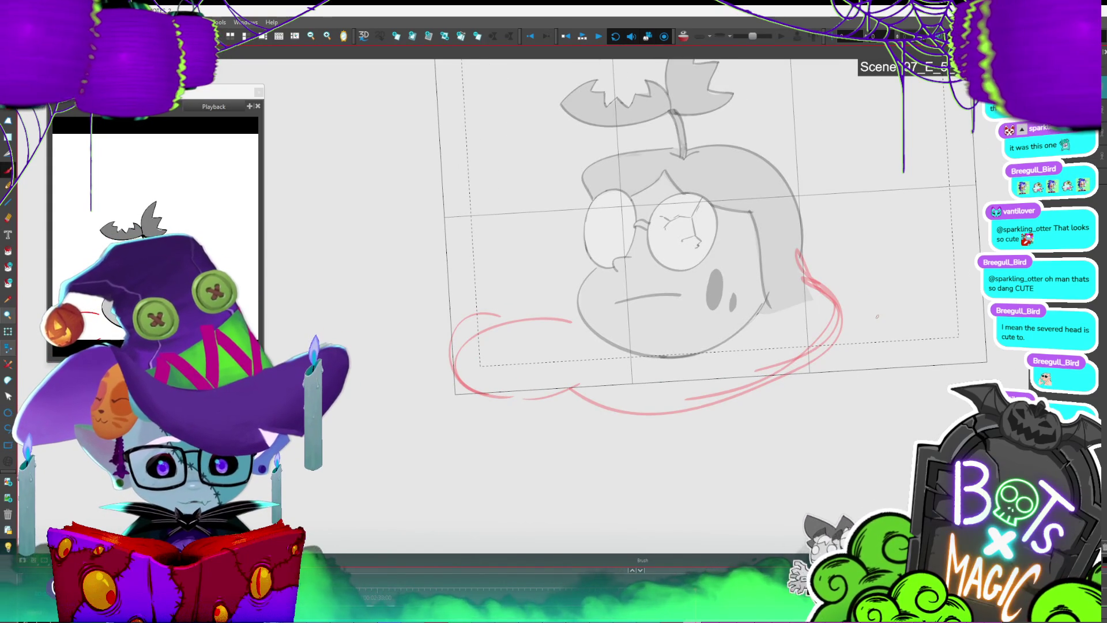
Step: Ink the blood pool's black edges along the cheek, lower left and bottom, undoing stray strokes
mouse_move(803, 254)
mouse_down()
mouse_move(850, 325)
mouse_move(828, 361)
mouse_up()
mouse_move(572, 318)
mouse_down()
mouse_move(445, 320)
mouse_move(421, 365)
mouse_move(482, 319)
mouse_move(588, 346)
mouse_up()
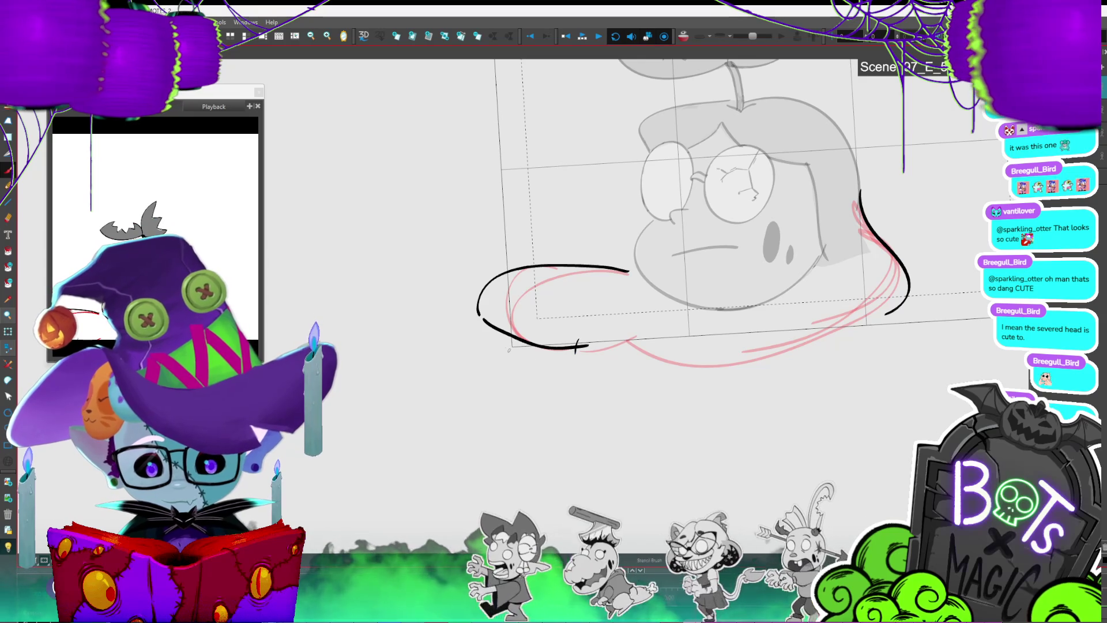
key(ctrl+z)
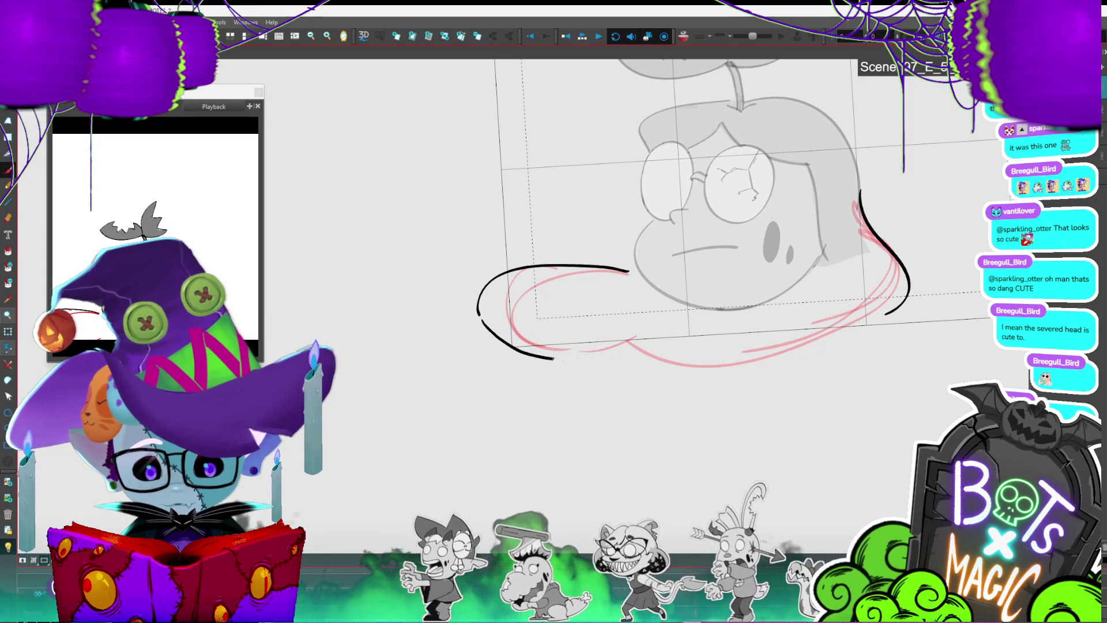
drag(597, 345, 604, 346)
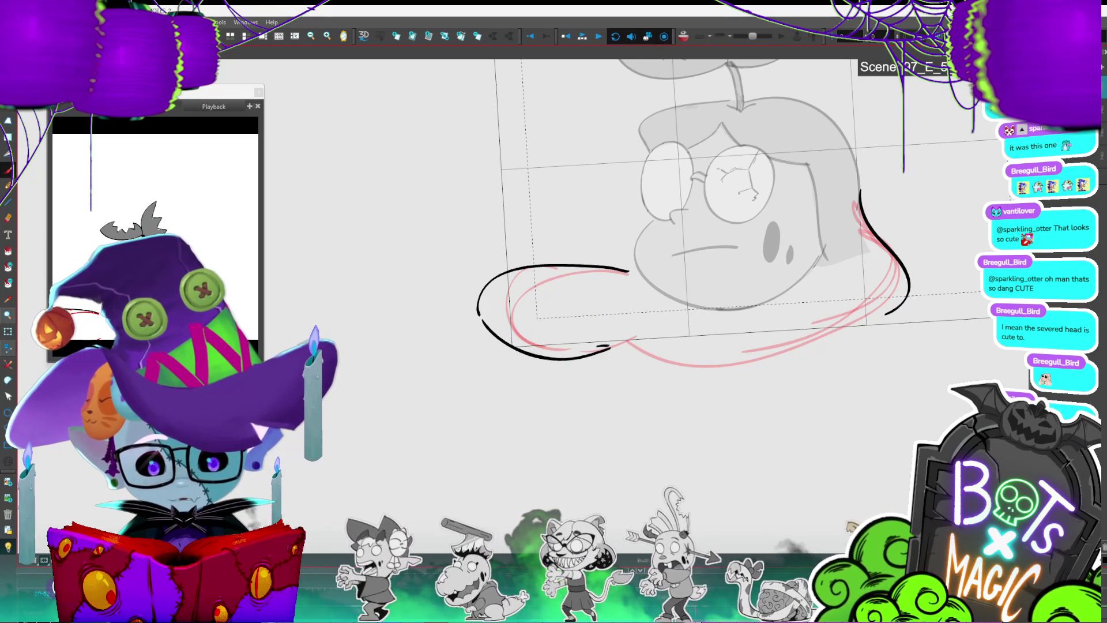
drag(668, 365, 856, 329)
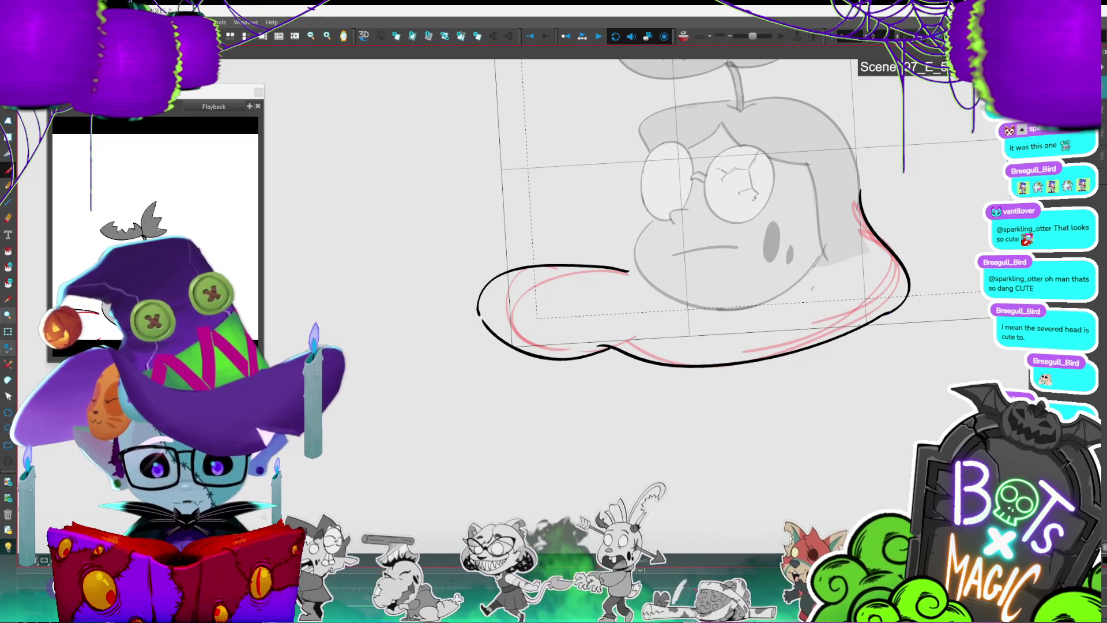
drag(630, 271, 640, 272)
key(ctrl+z)
key(ctrl+z)
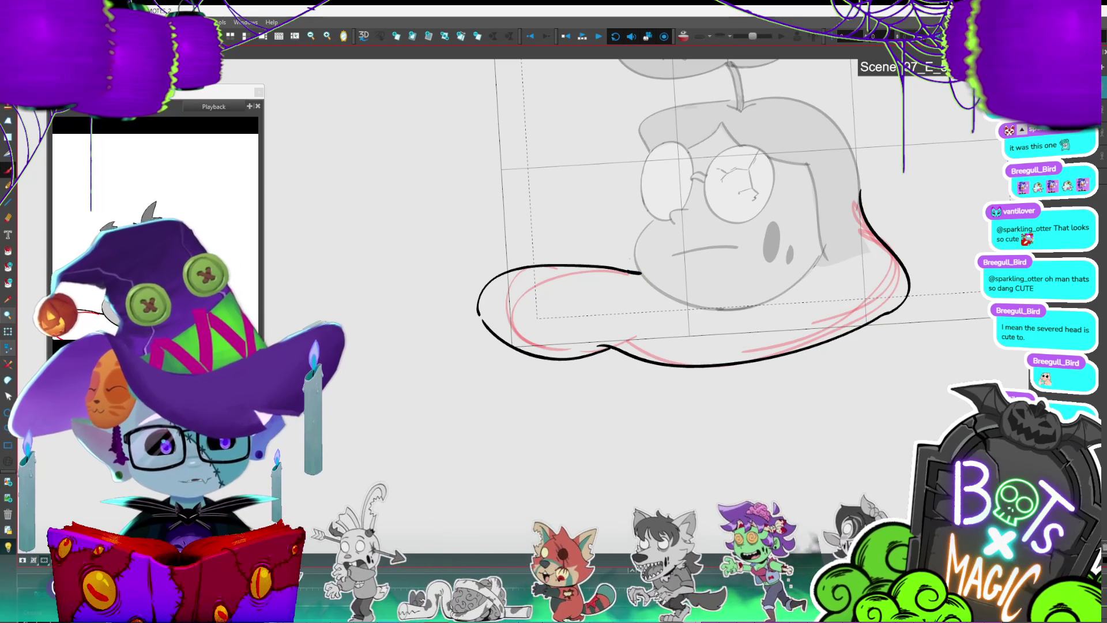
click(482, 324)
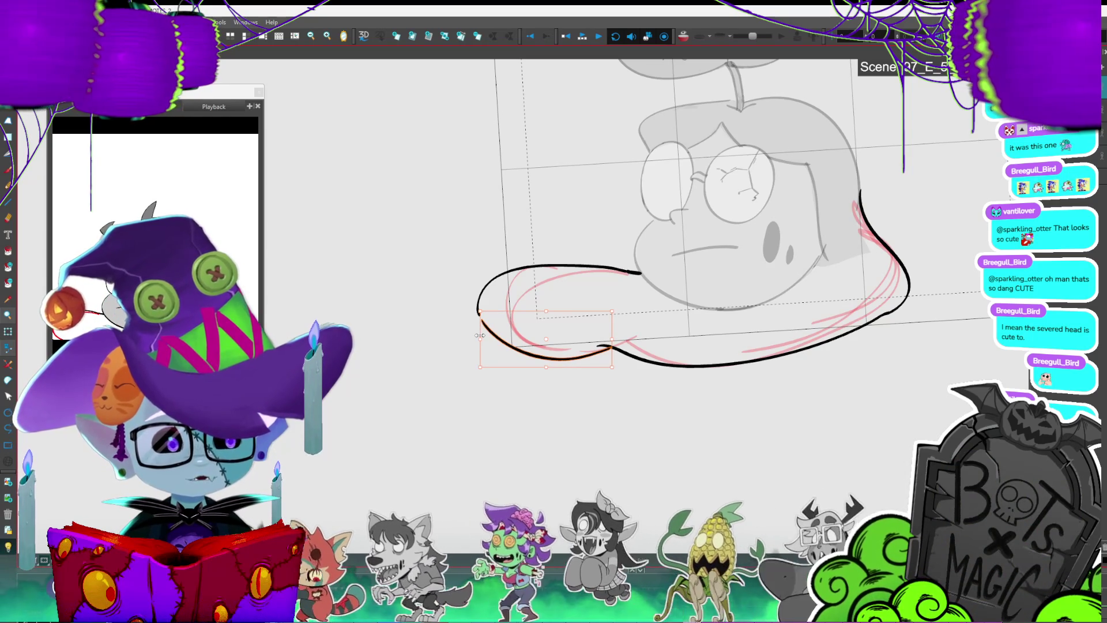
Step: Bring the drawing to full strength and delete the three pieces of red sketch
key(period)
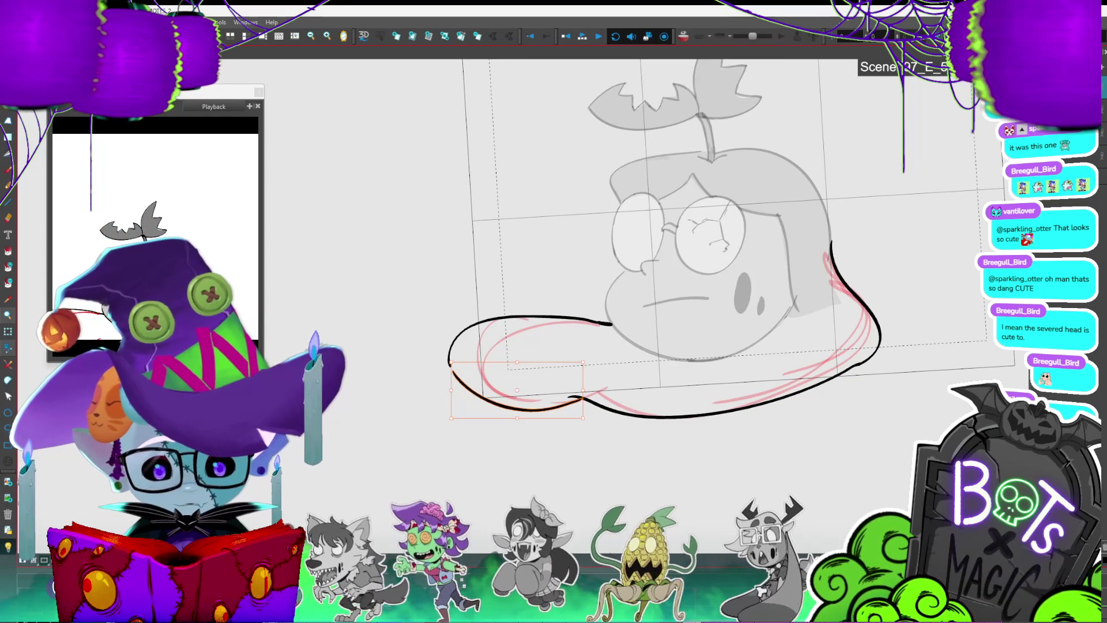
key(period)
key(period)
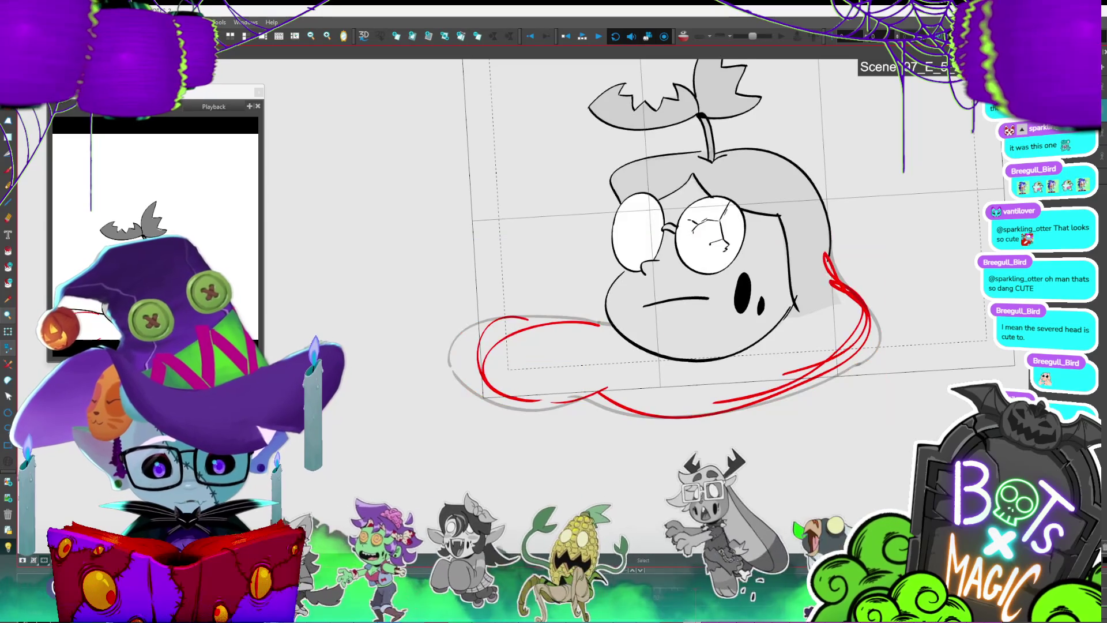
click(868, 312)
key(Delete)
click(484, 358)
key(Delete)
click(577, 398)
key(Delete)
Step: Fill the black-outlined blood pool with grey
click(597, 294)
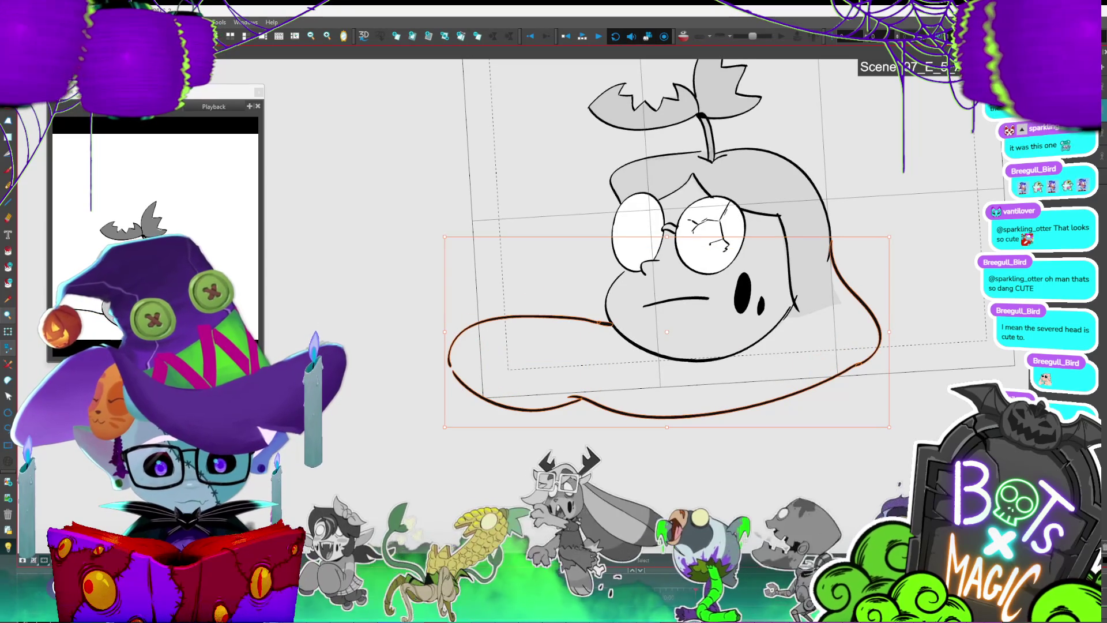
click(830, 259)
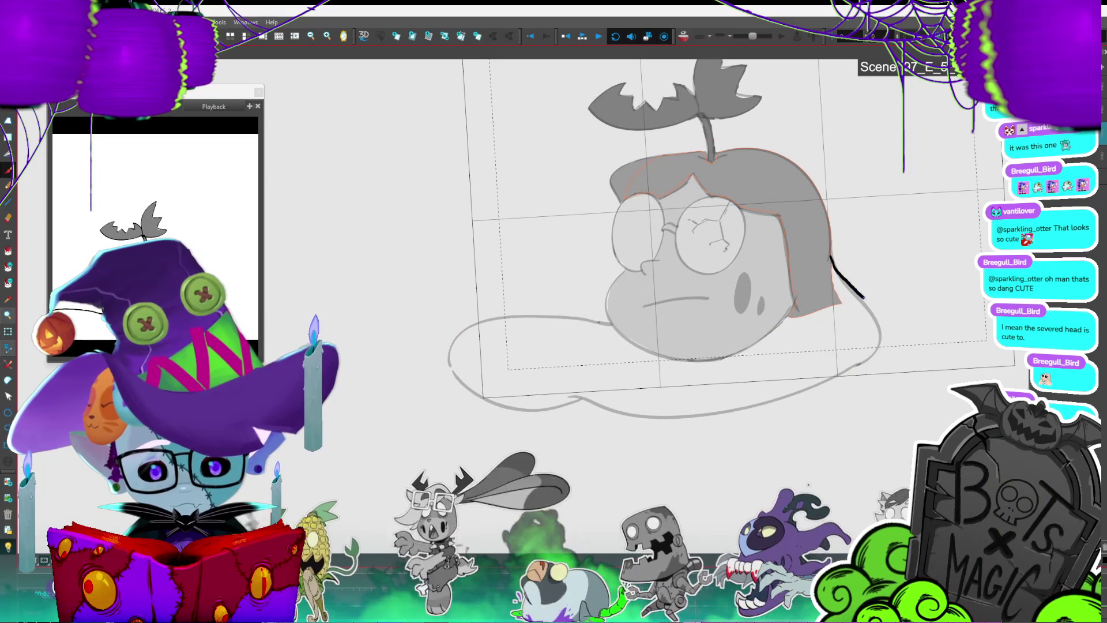
key(alt+d)
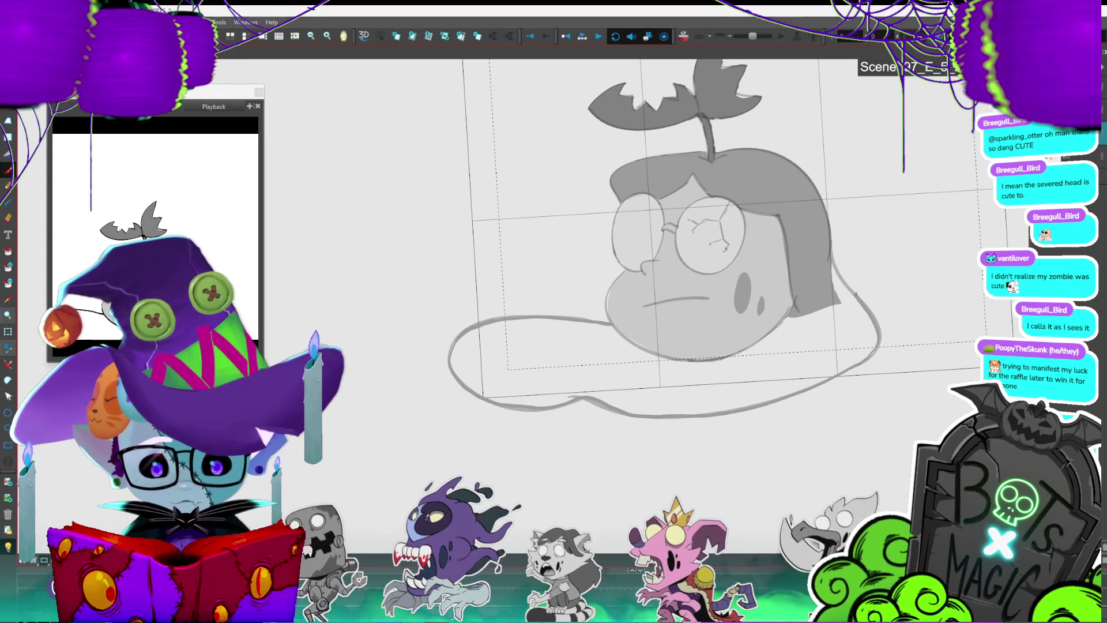
click(855, 337)
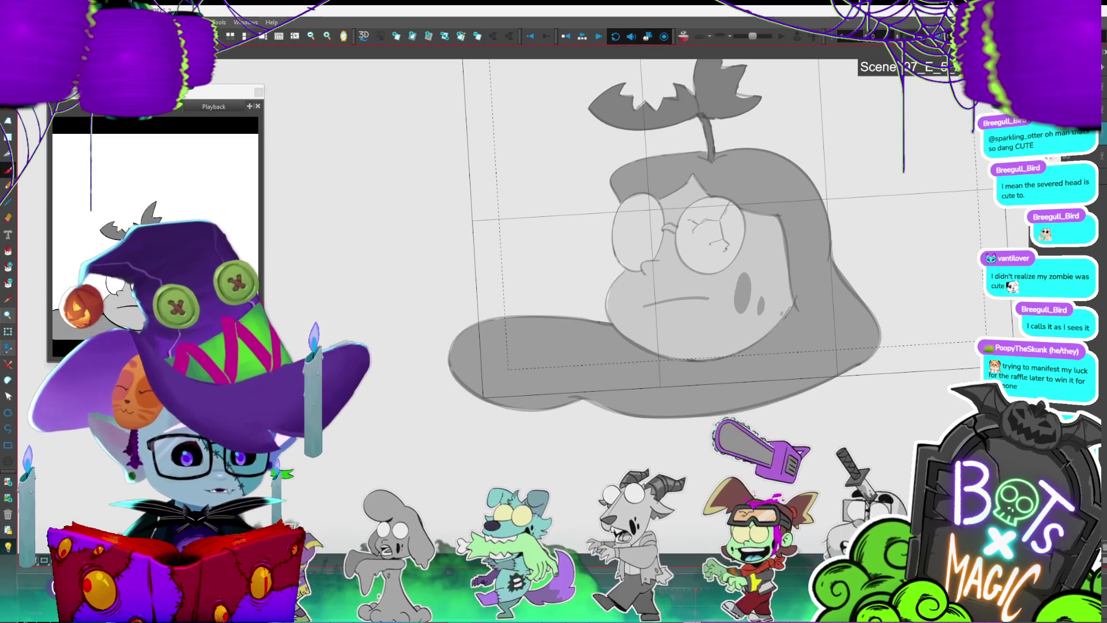
Step: Step forward through the animation frames to the next head drawings
key(period)
key(period)
key(period)
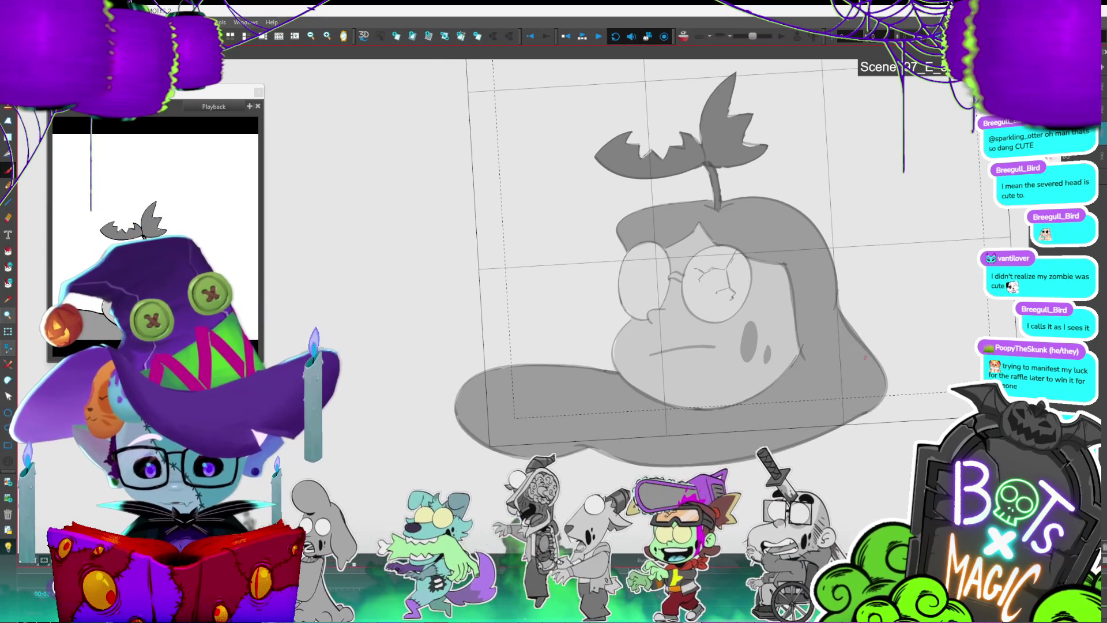
key(period)
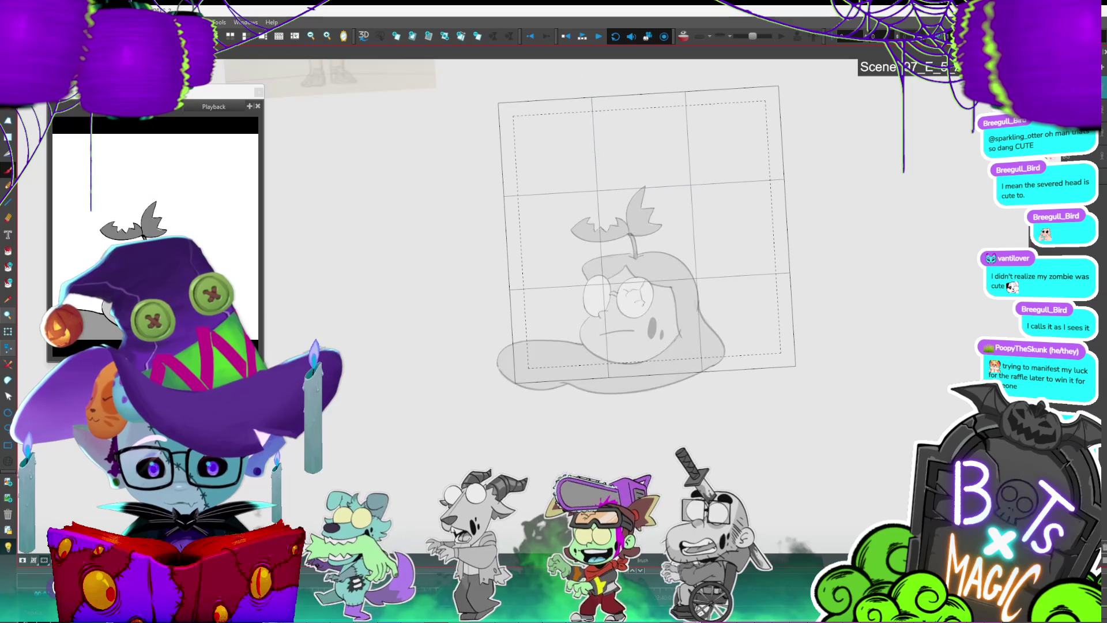
key(period)
key(period)
key(period)
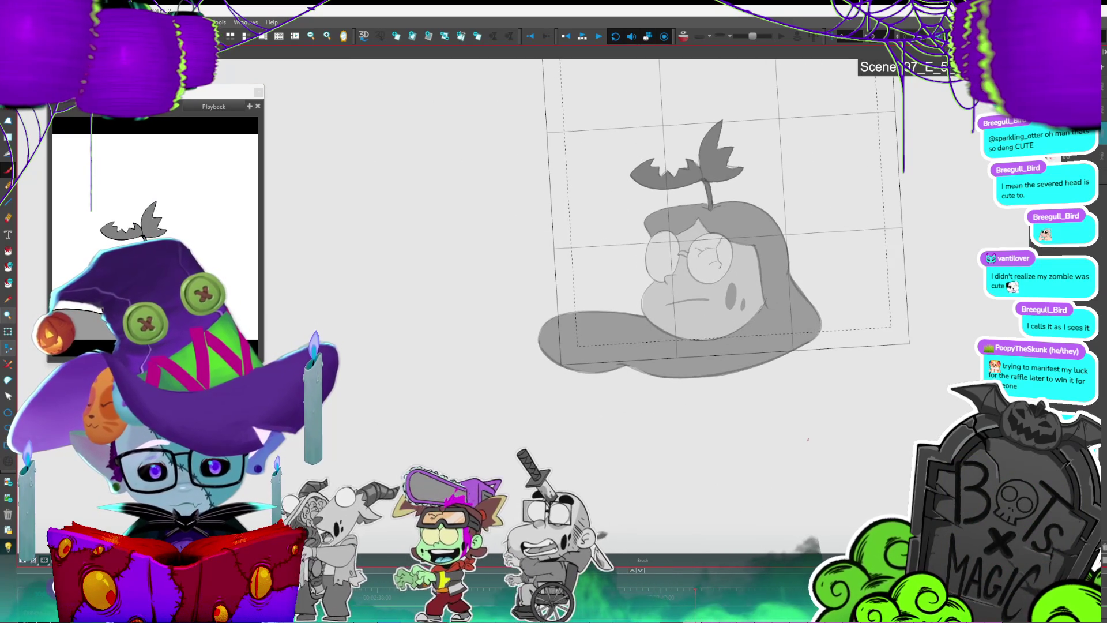
key(period)
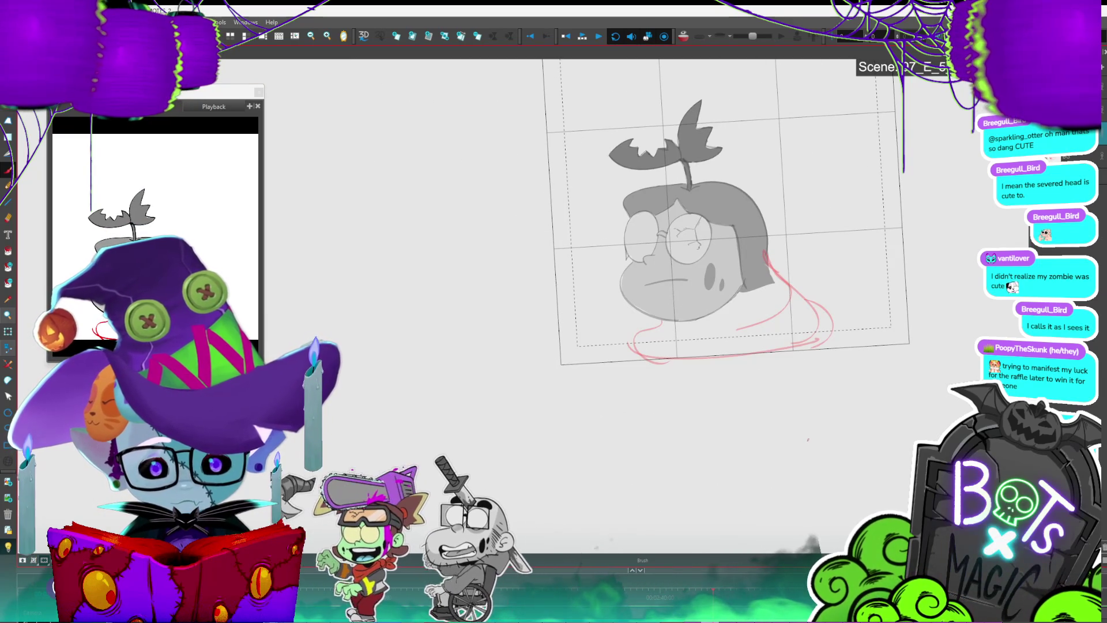
key(period)
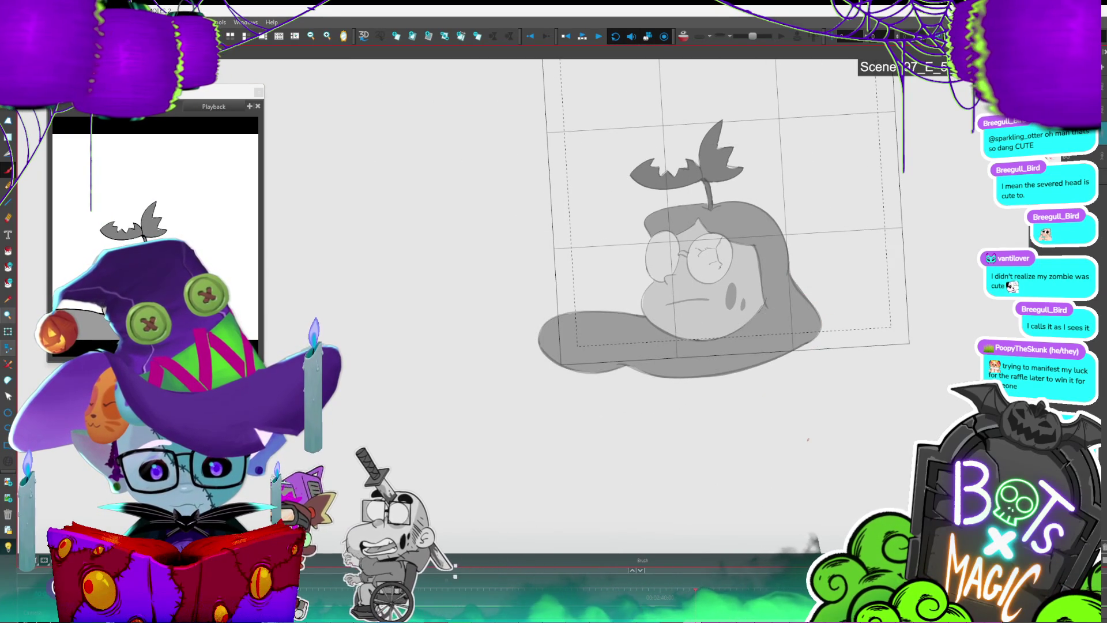
Step: Flip between neighbouring drawings, settle on the next inked one, and remove the bright red stroke
key(comma)
key(period)
key(comma)
key(period)
key(comma)
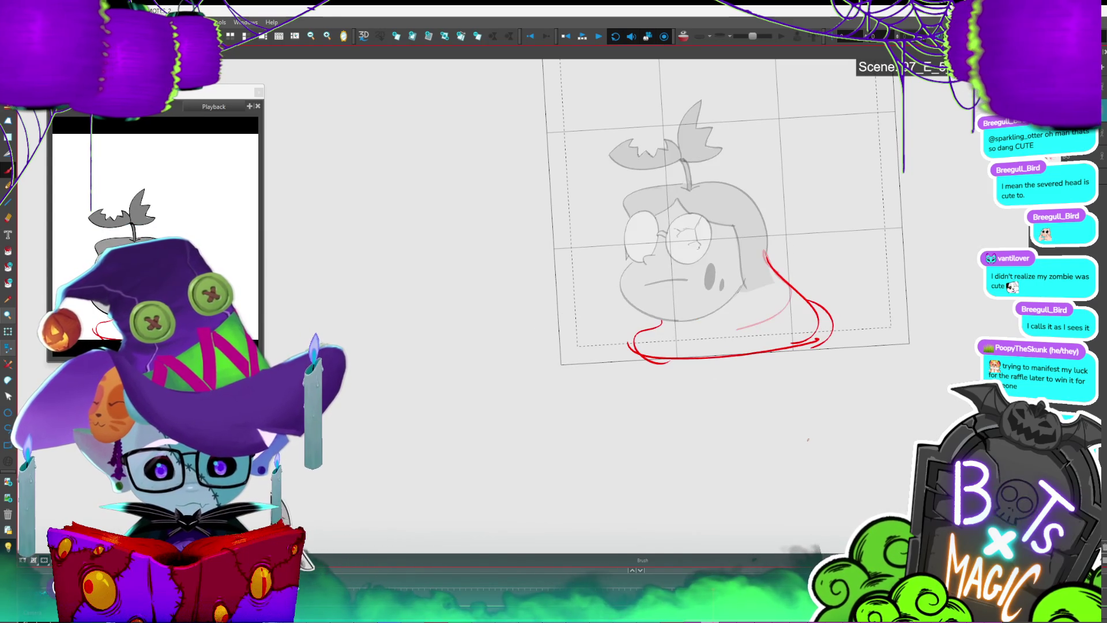
key(period)
scroll(507, 317, up, 2)
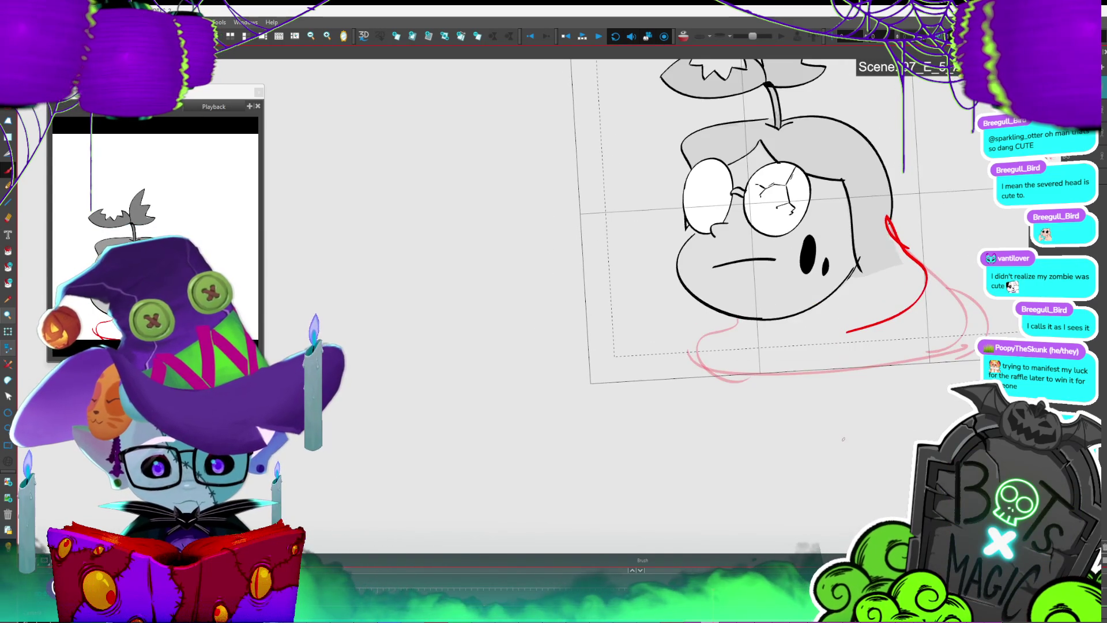
key(ctrl+z)
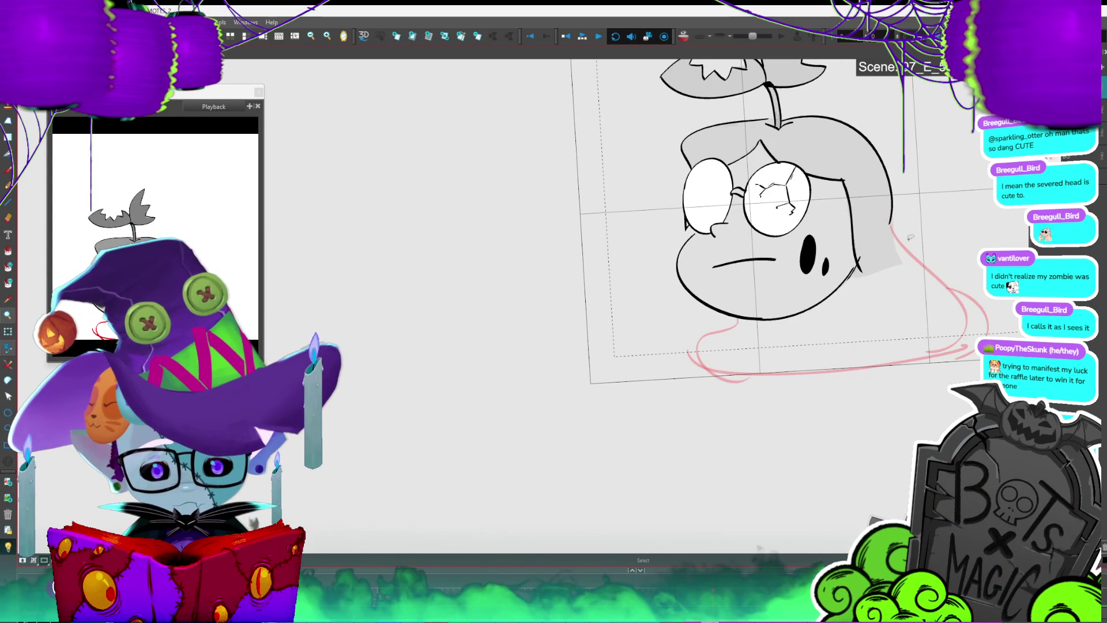
Step: Ink the head's right side and redraw the blood pool's curved edge with other drawings faded
mouse_move(942, 271)
mouse_down()
mouse_move(991, 331)
mouse_move(955, 361)
mouse_up()
key(ctrl+z)
mouse_move(703, 340)
mouse_down()
mouse_move(633, 377)
mouse_move(980, 355)
mouse_up()
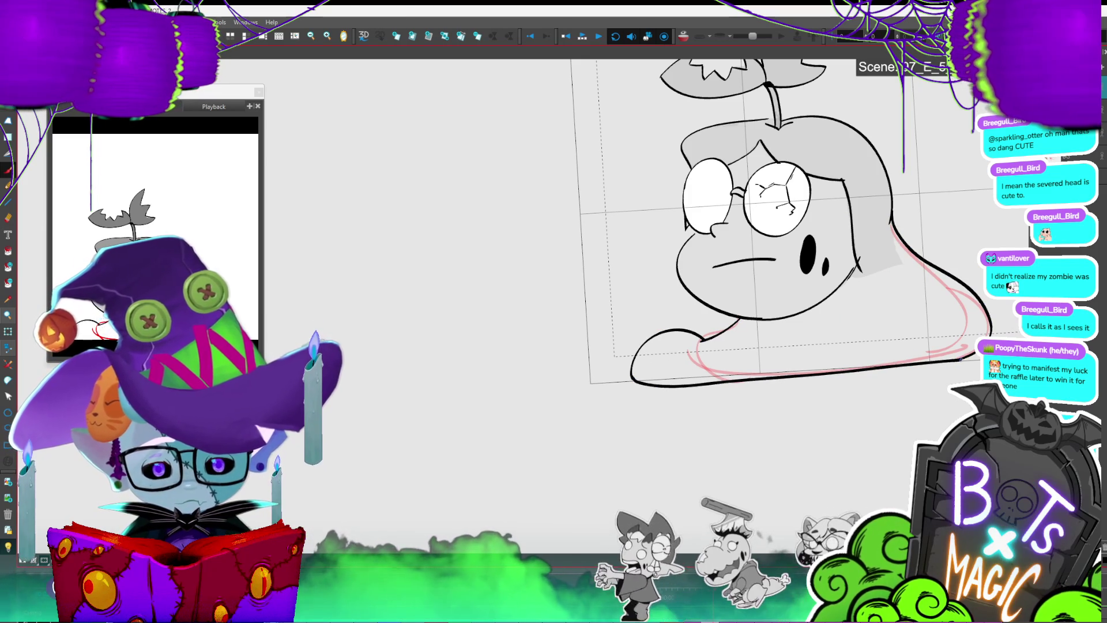
key(shift+l)
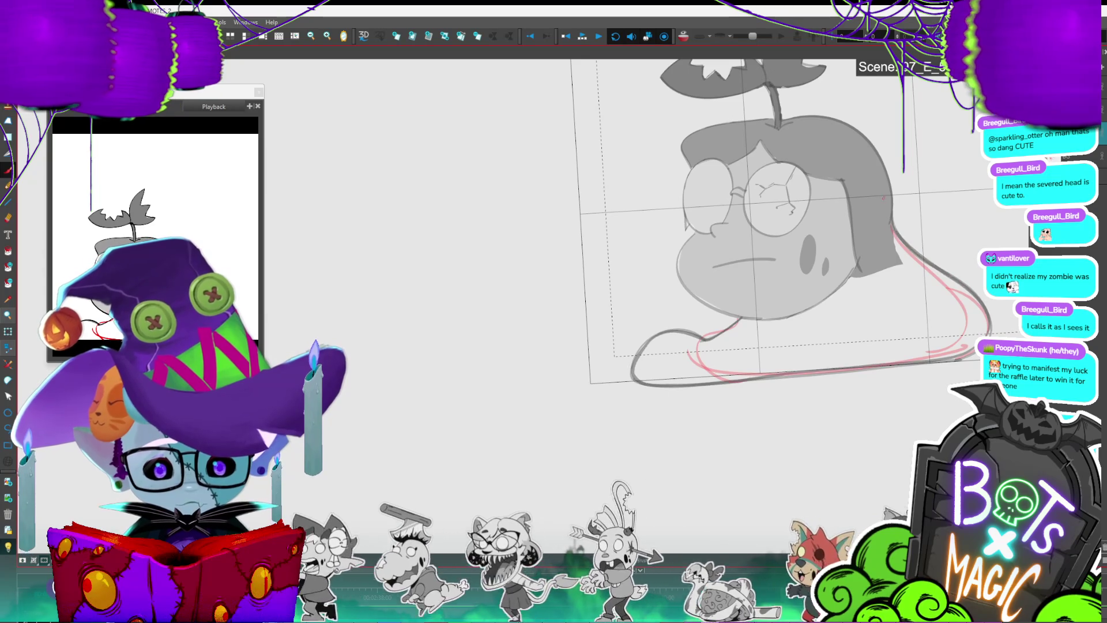
Step: Fill the pool and hair with grey, then zoom in on the face at full contrast
key(alt+i)
click(919, 366)
key(alt+b)
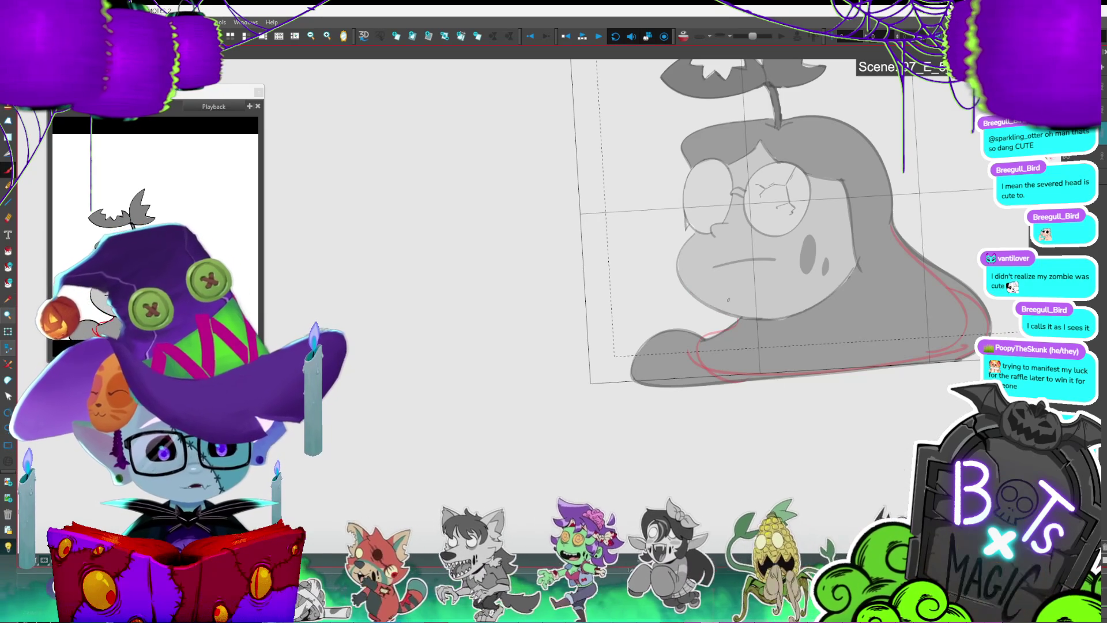
key(2)
key(shift+l)
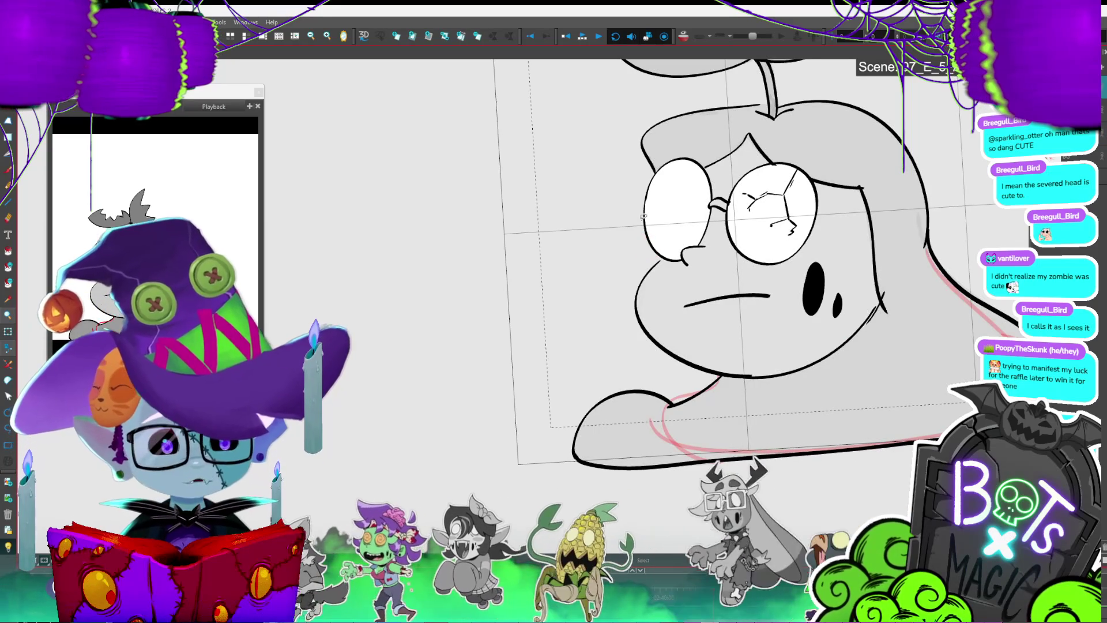
Step: Select the chin stroke and nudge its handle to reshape it slightly
click(751, 374)
click(753, 383)
click(752, 376)
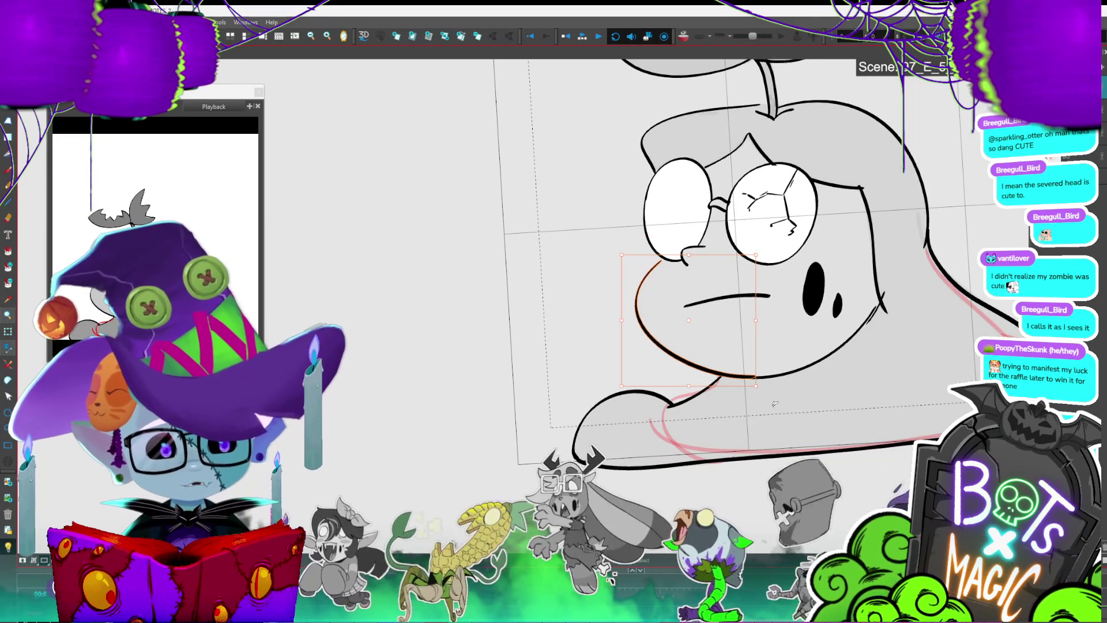
click(828, 474)
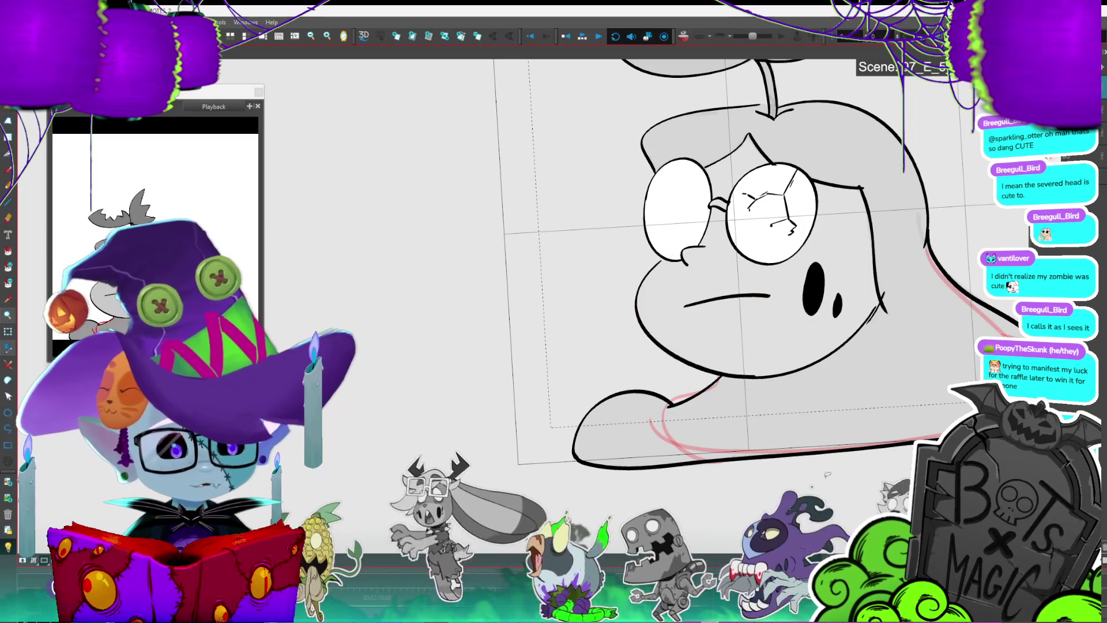
scroll(850, 357, right, 2)
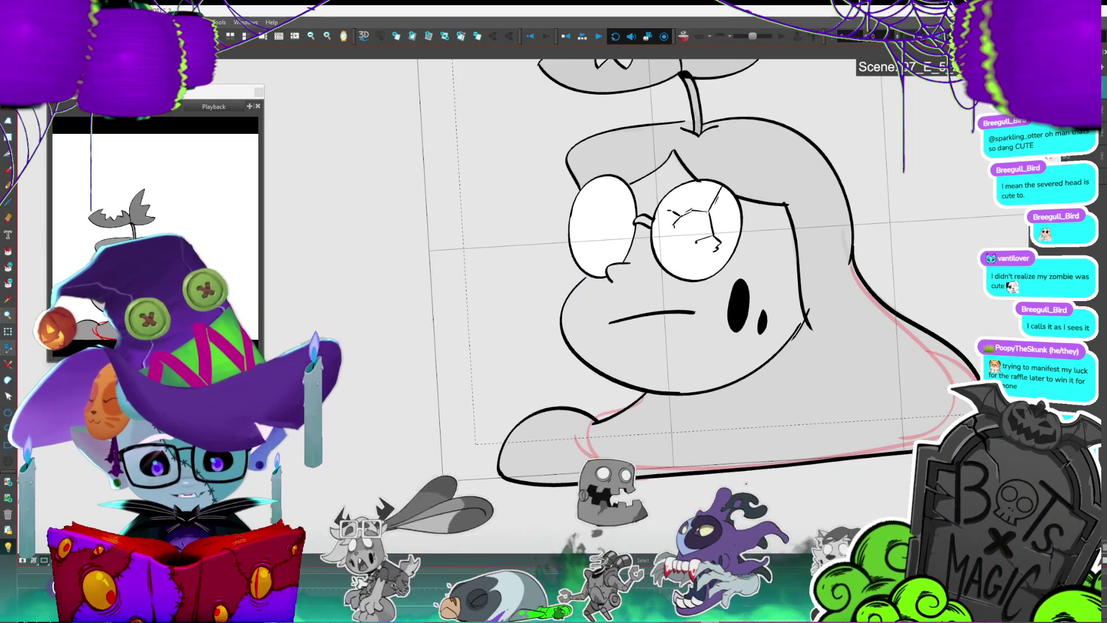
click(808, 322)
drag(808, 323, 808, 326)
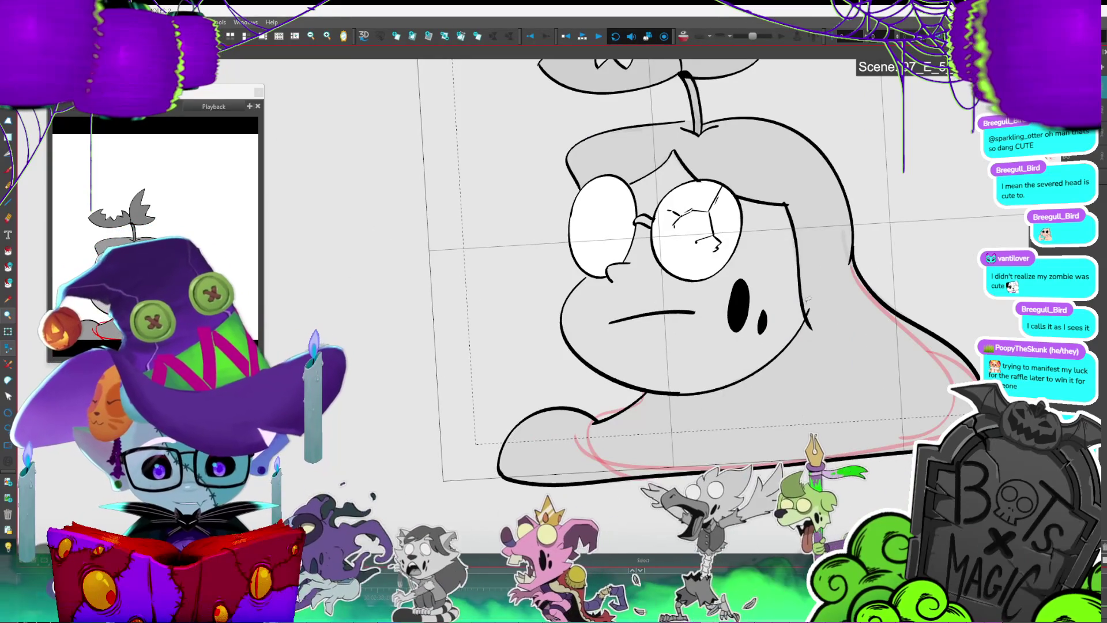
Step: Step forward through the frames to the next faded rough head drawing
key(period)
key(comma)
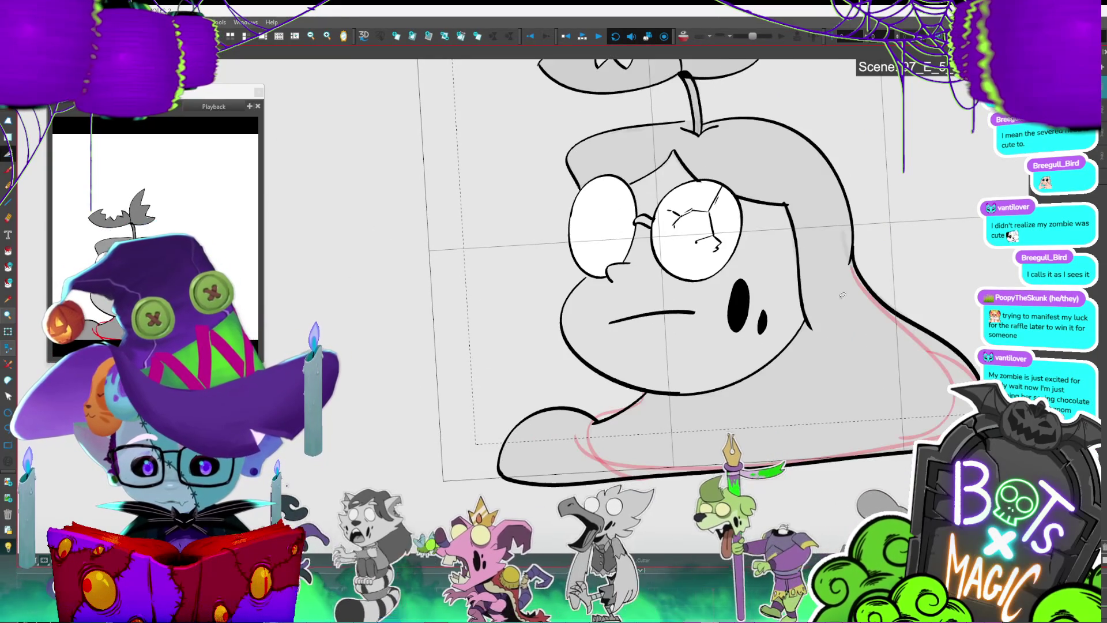
key(period)
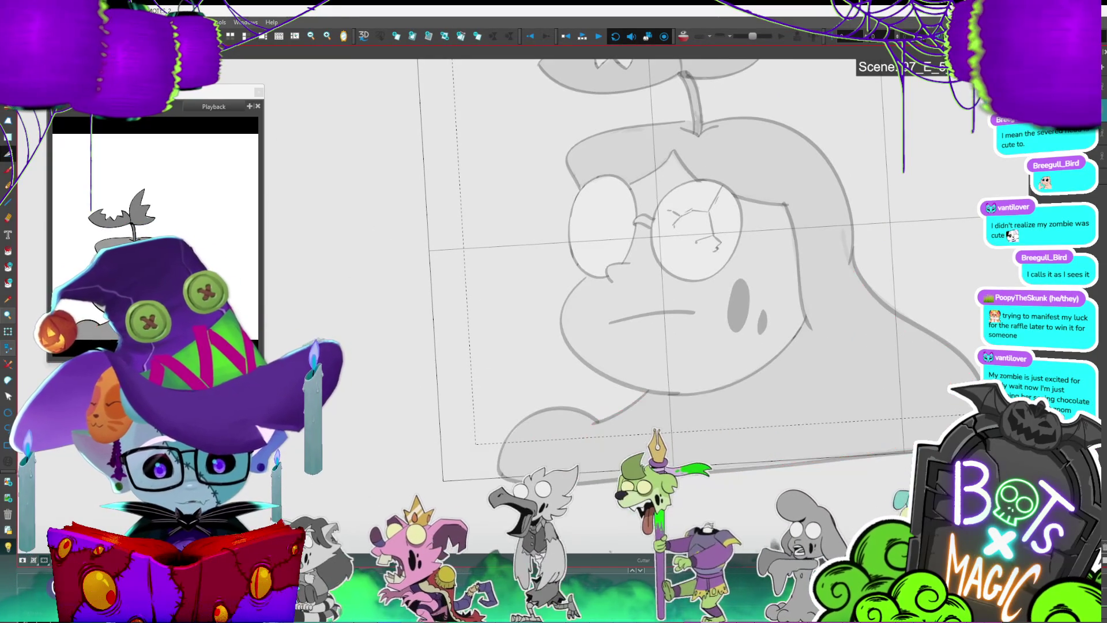
key(period)
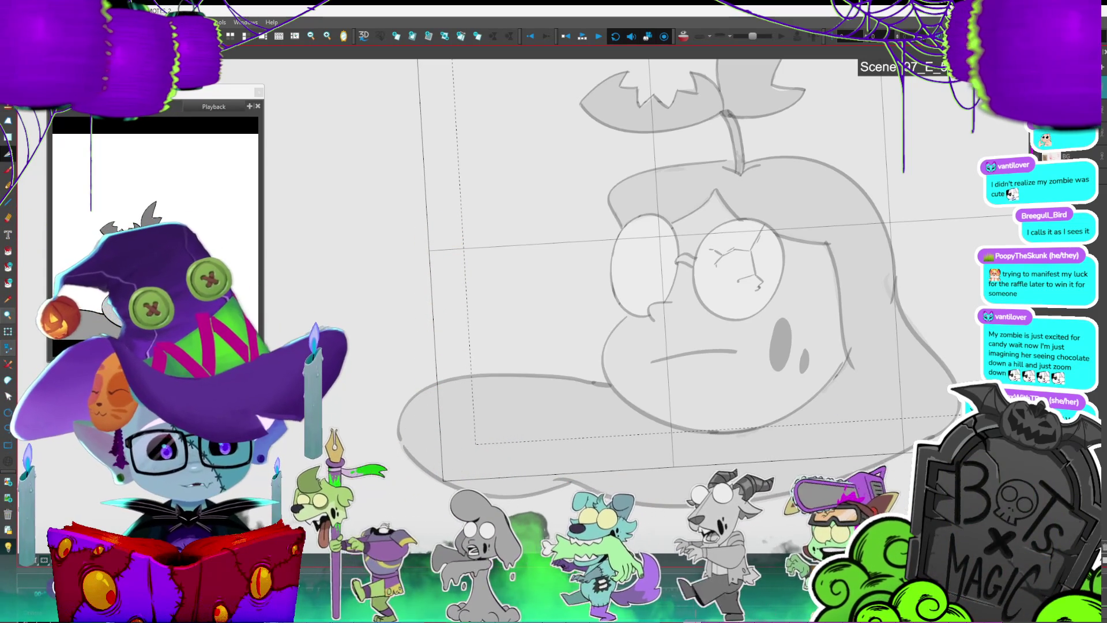
Step: Play back the frames, then select a segment of the chin outline with the Select tool
key(Return)
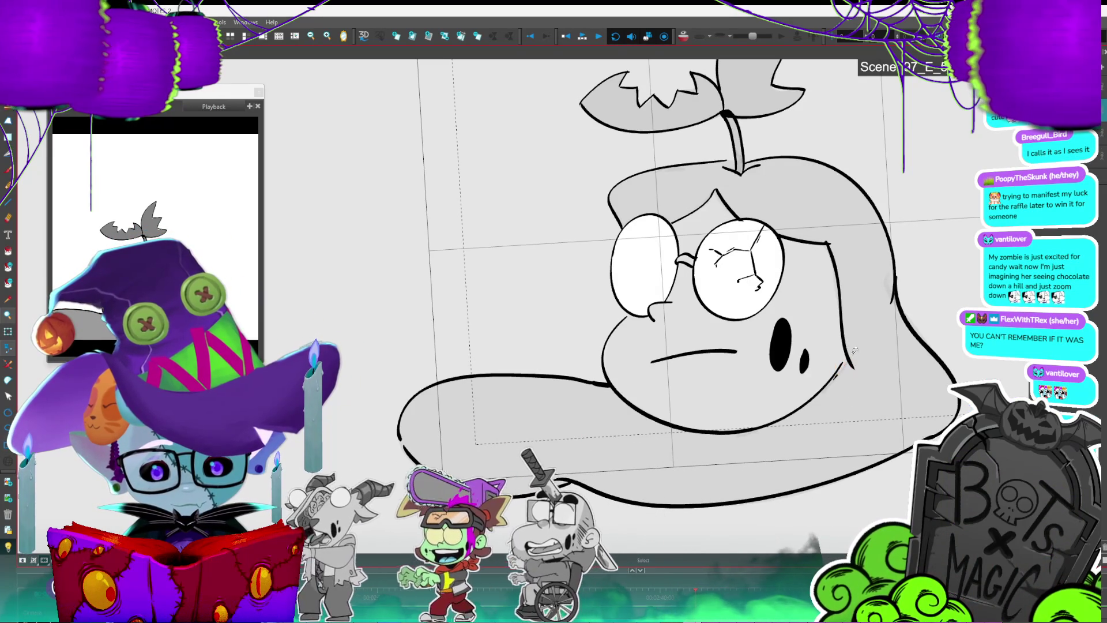
key(alt+s)
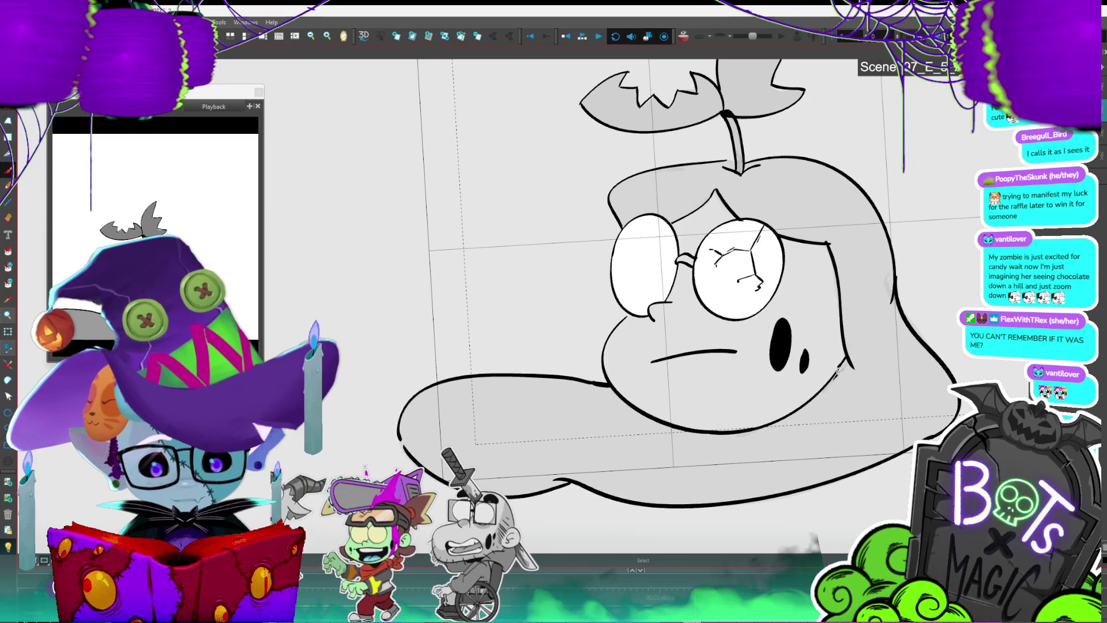
drag(846, 355, 830, 372)
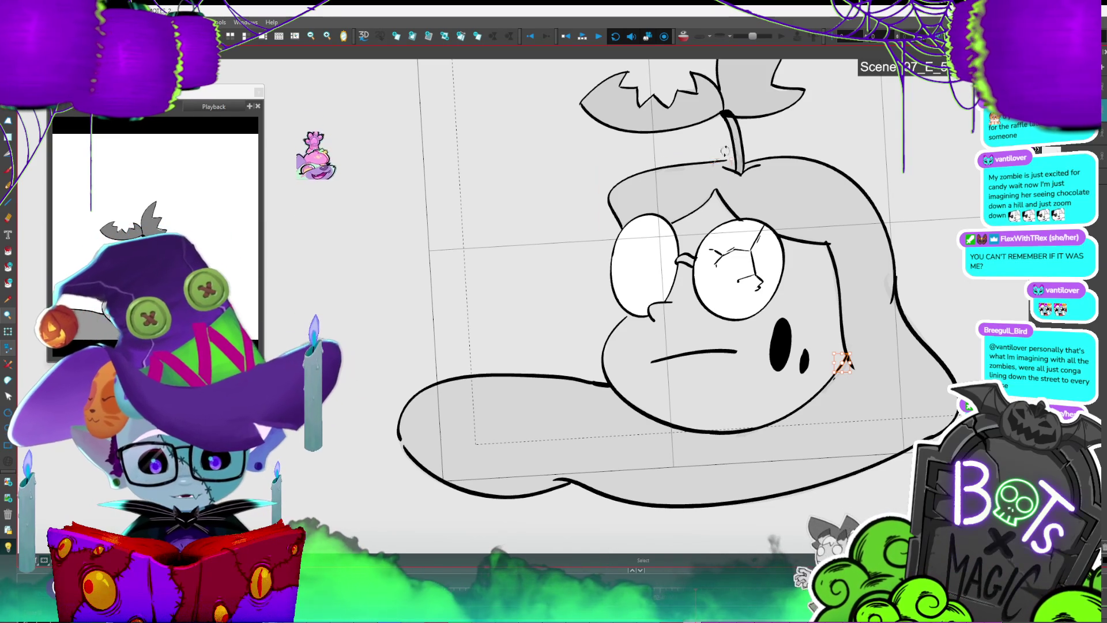
Step: Stretch the head's upper-left outline stroke toward the sprout stem and deselect it
click(730, 161)
drag(731, 160, 736, 157)
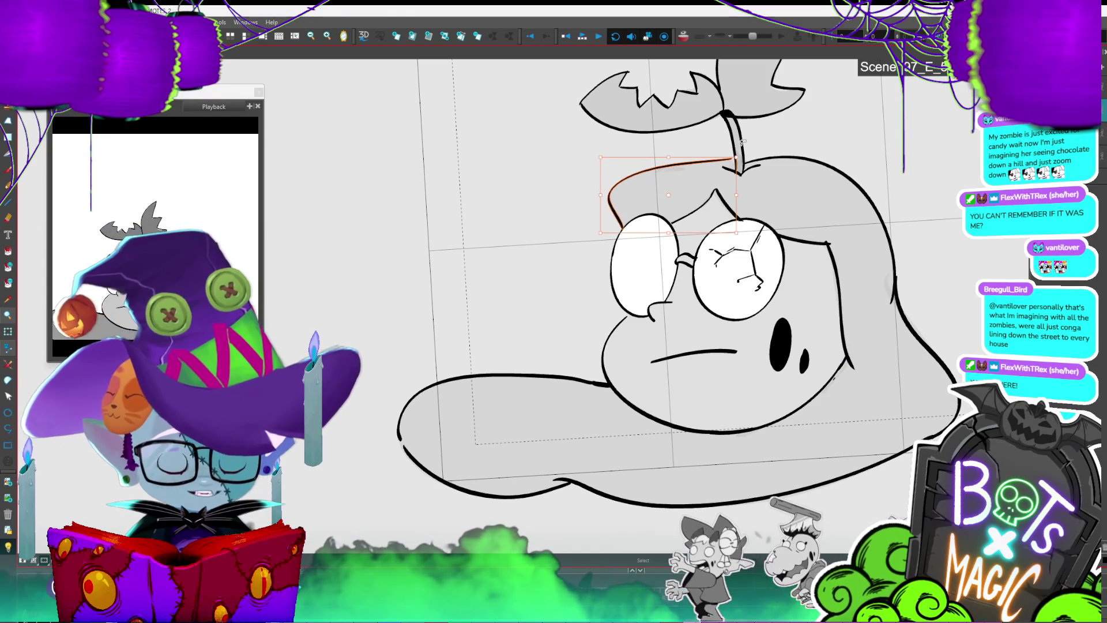
click(742, 141)
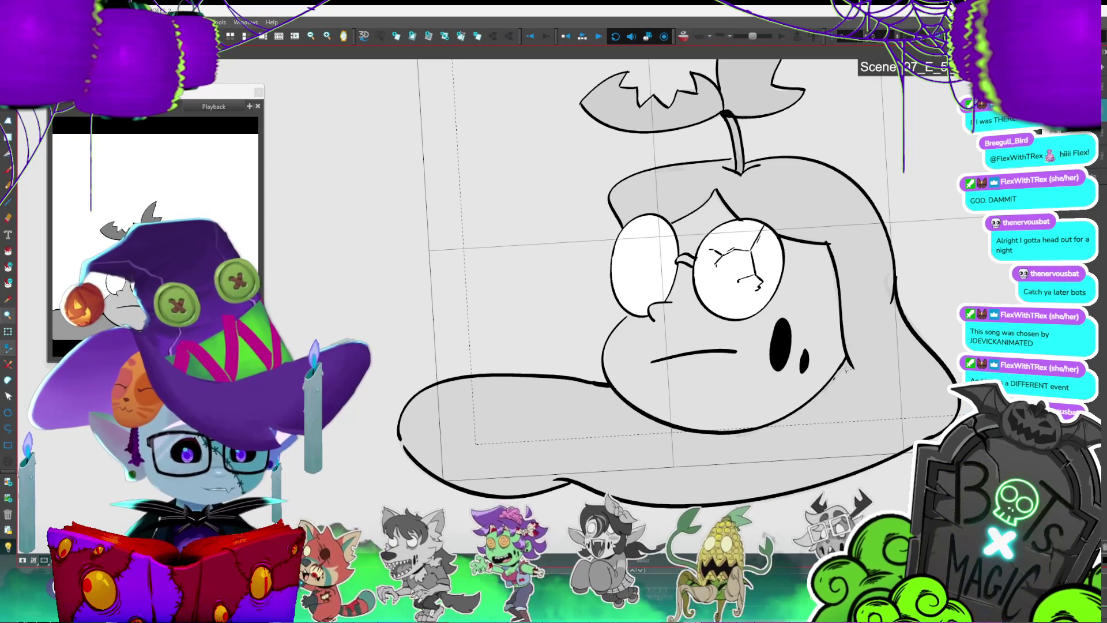
Step: Select and release the chin stroke, scrolling the view up and down to inspect it
scroll(817, 542, up, 3)
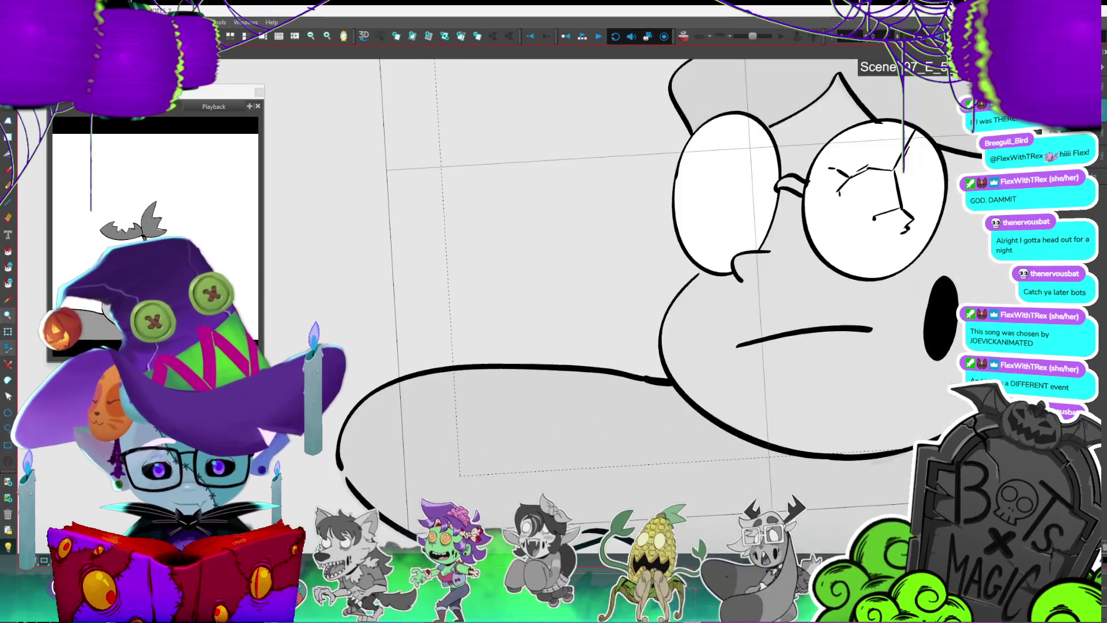
click(841, 280)
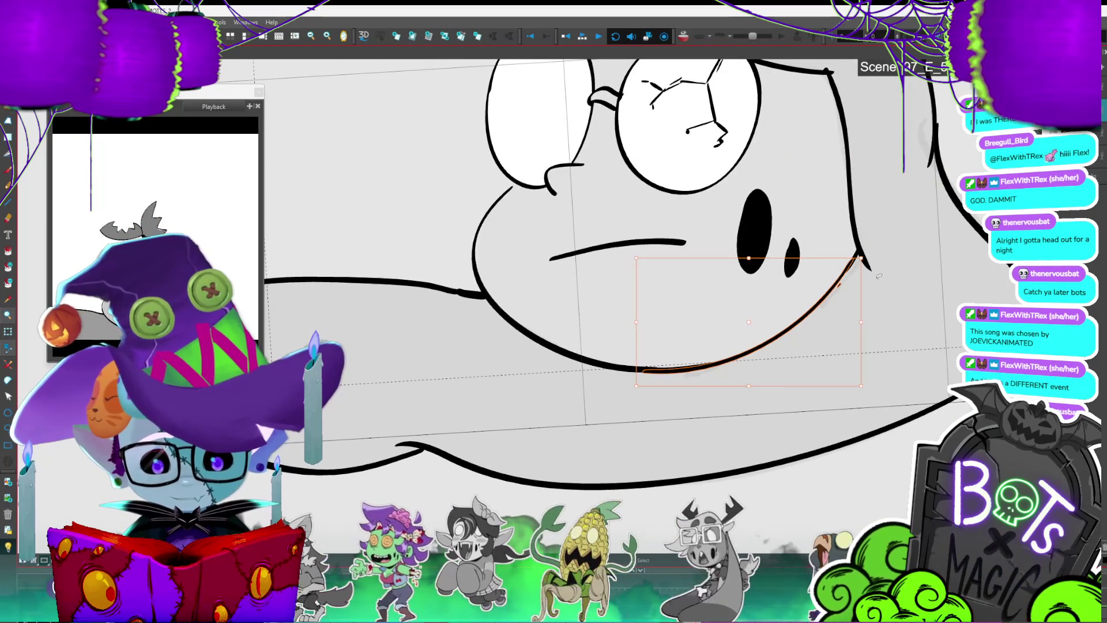
click(844, 279)
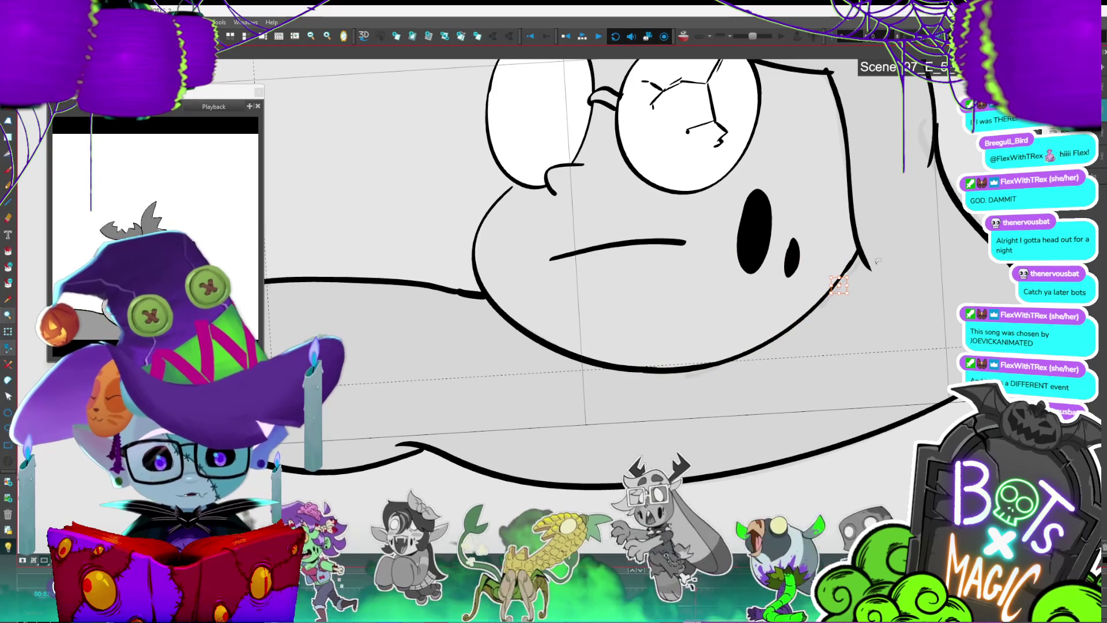
scroll(480, 408, down, 3)
scroll(573, 216, up, 3)
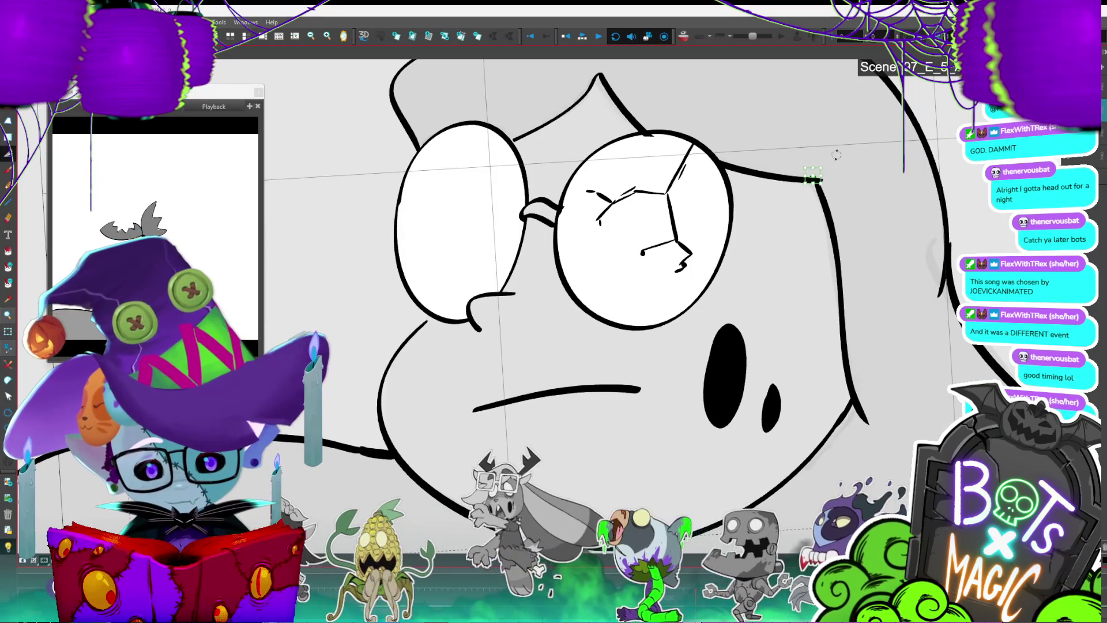
scroll(849, 313, down, 4)
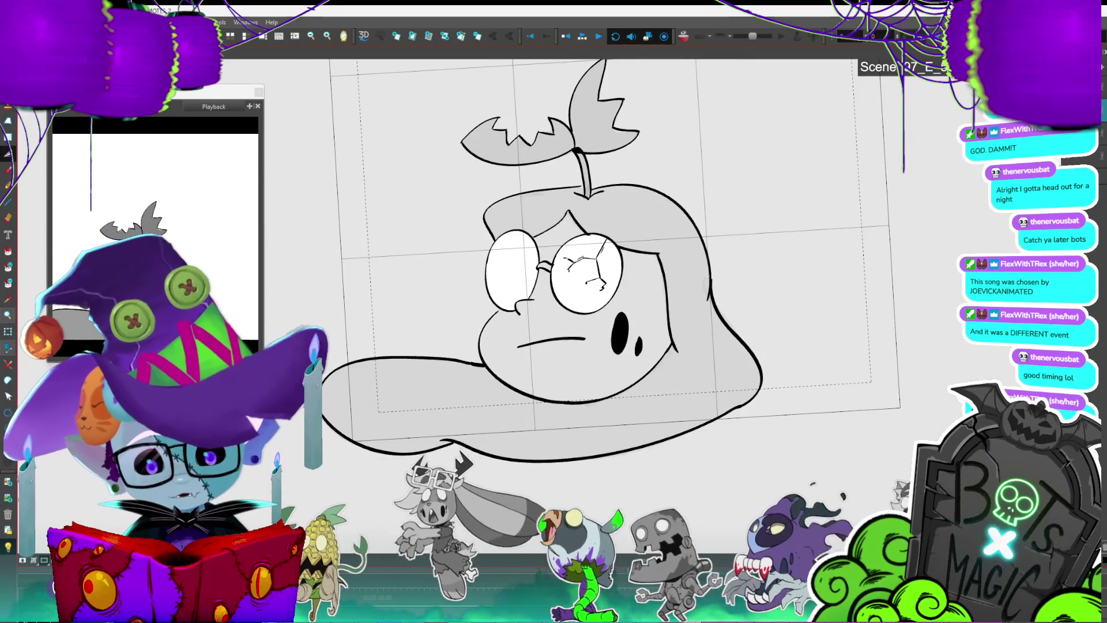
Step: Step back and forth through neighbouring frames, then zoom out to see the whole drawing
key(comma)
key(period)
key(period)
key(period)
key(comma)
key(period)
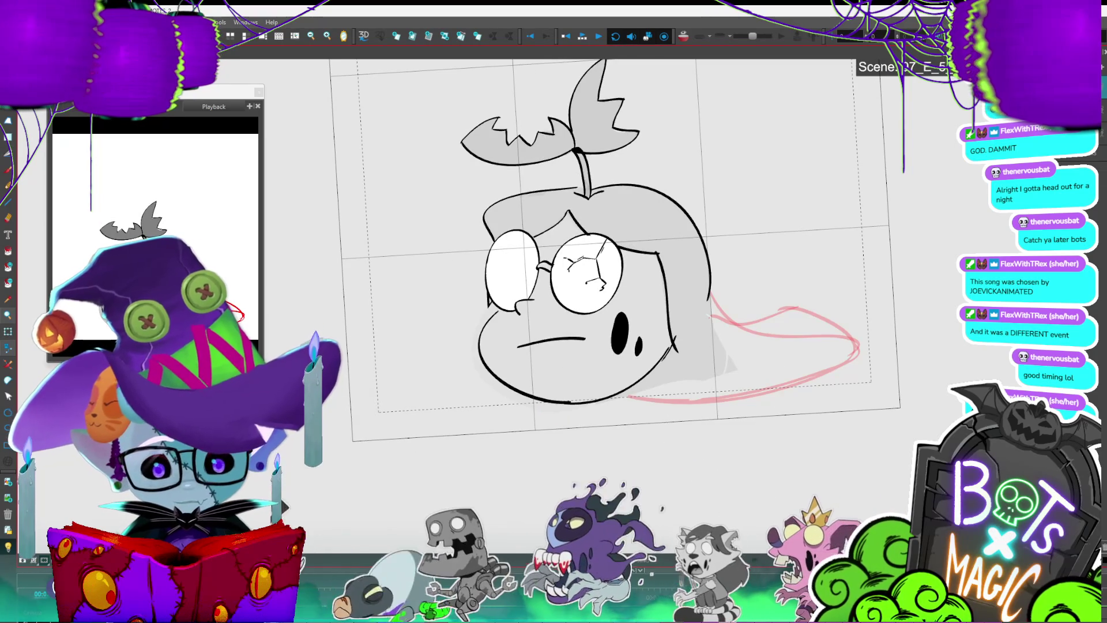
key(2)
key(2)
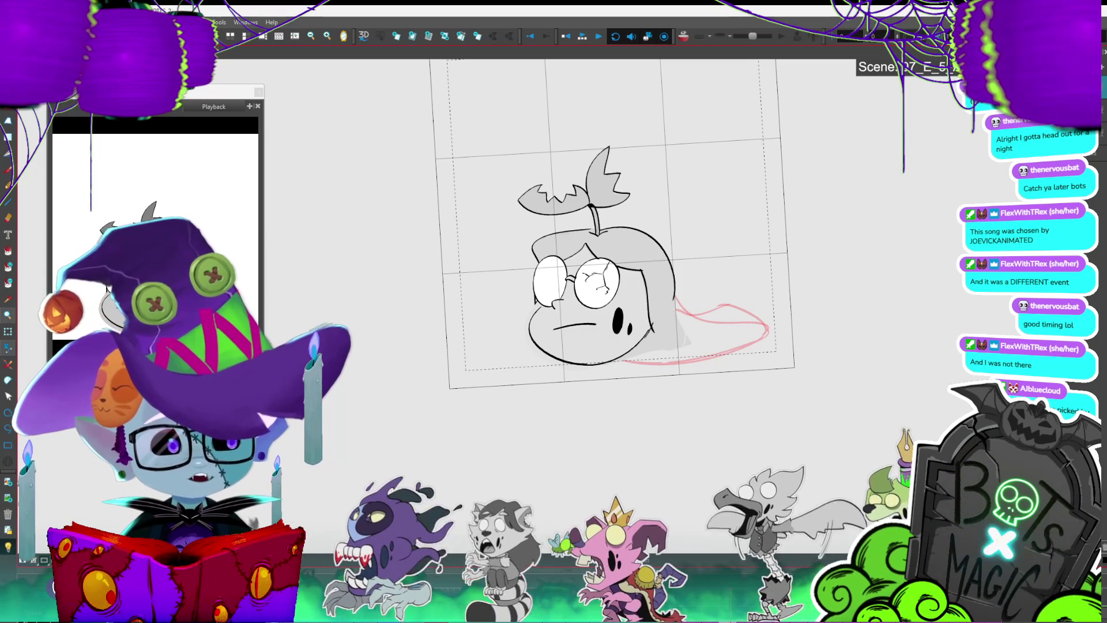
Step: Advance to the frame with the fuller grey pool and lasso-select the entire head artwork
key(period)
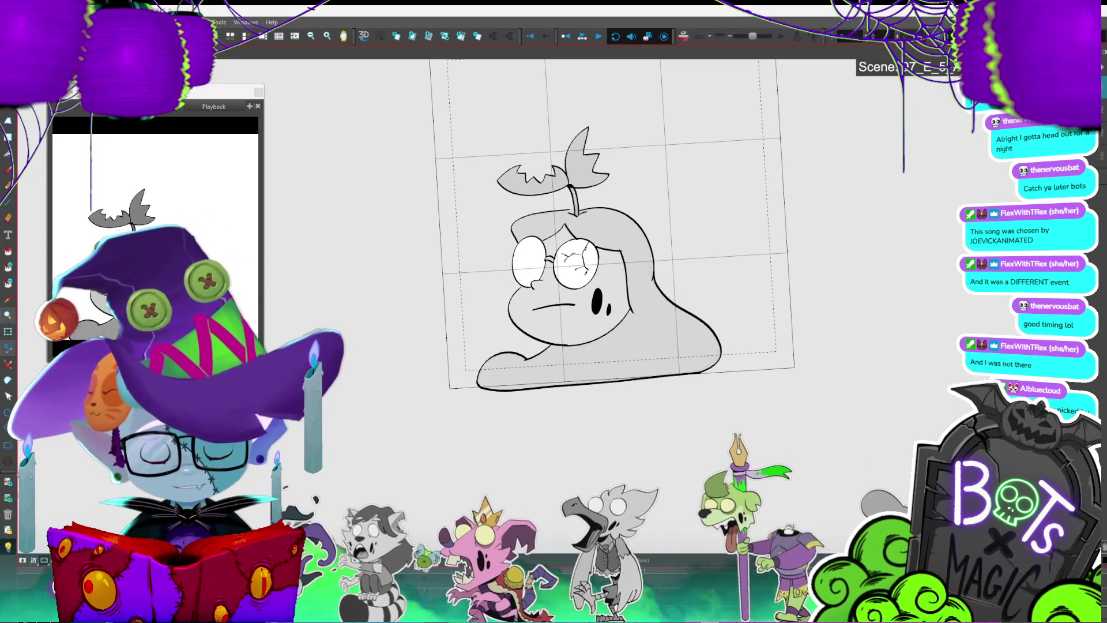
key(period)
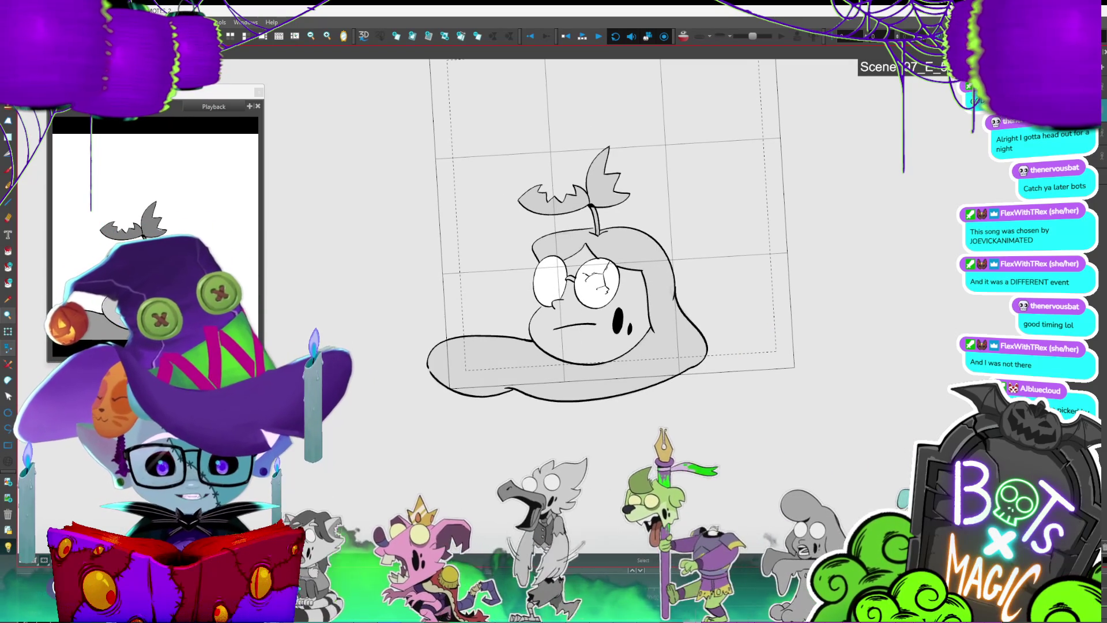
key(period)
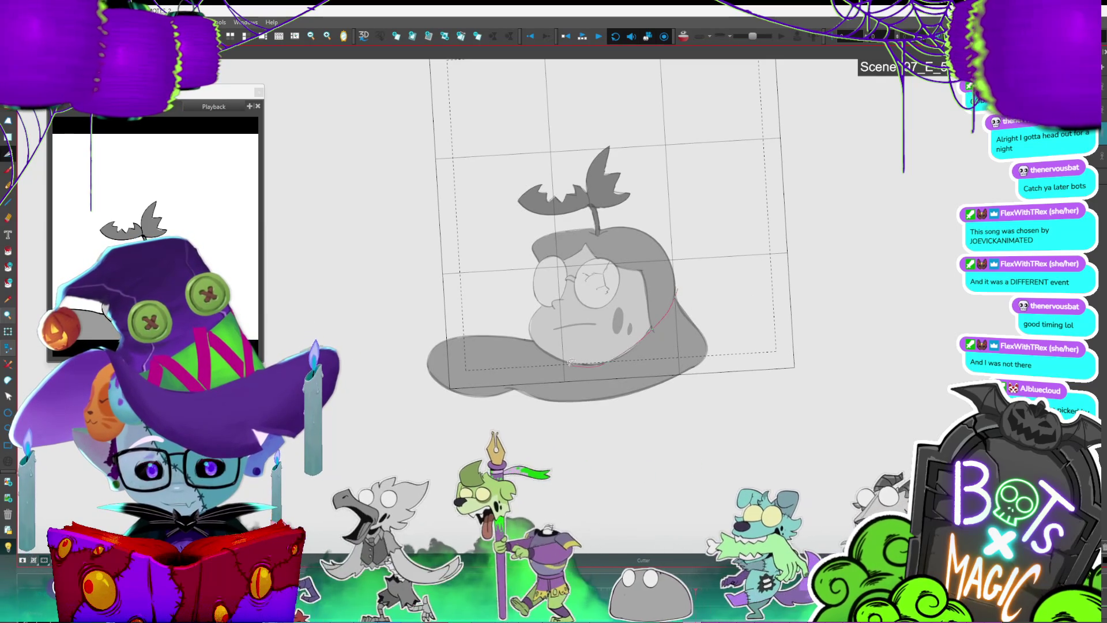
mouse_move(575, 361)
mouse_down()
mouse_move(600, 131)
mouse_move(721, 255)
mouse_up()
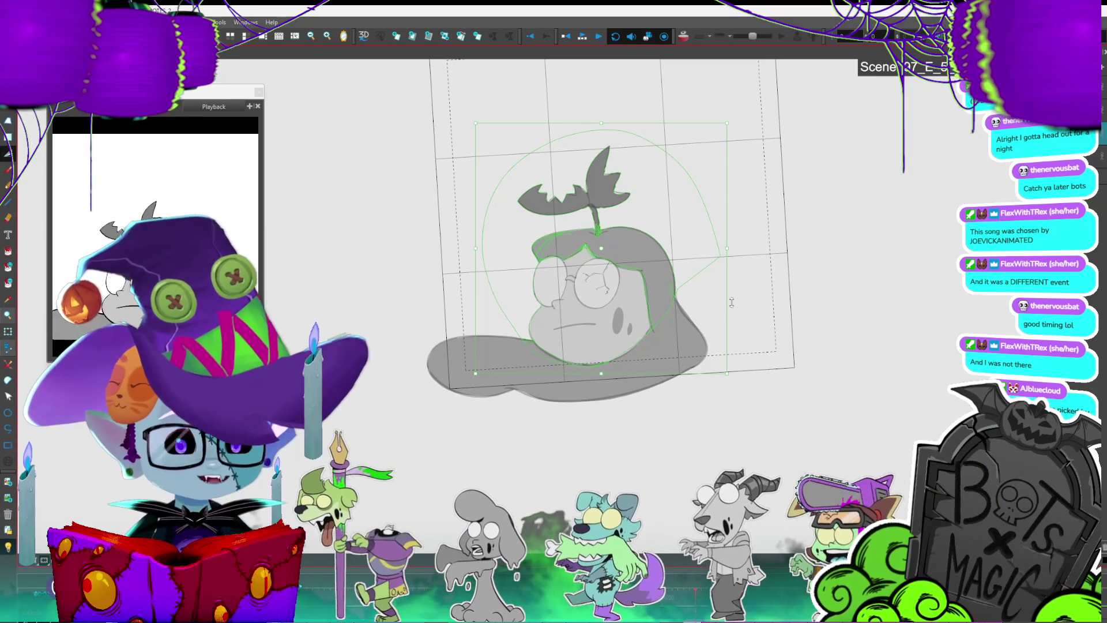
Step: Return to the frame with the red pool sketch, zoom in, and delete then restore the grey fill
key(Delete)
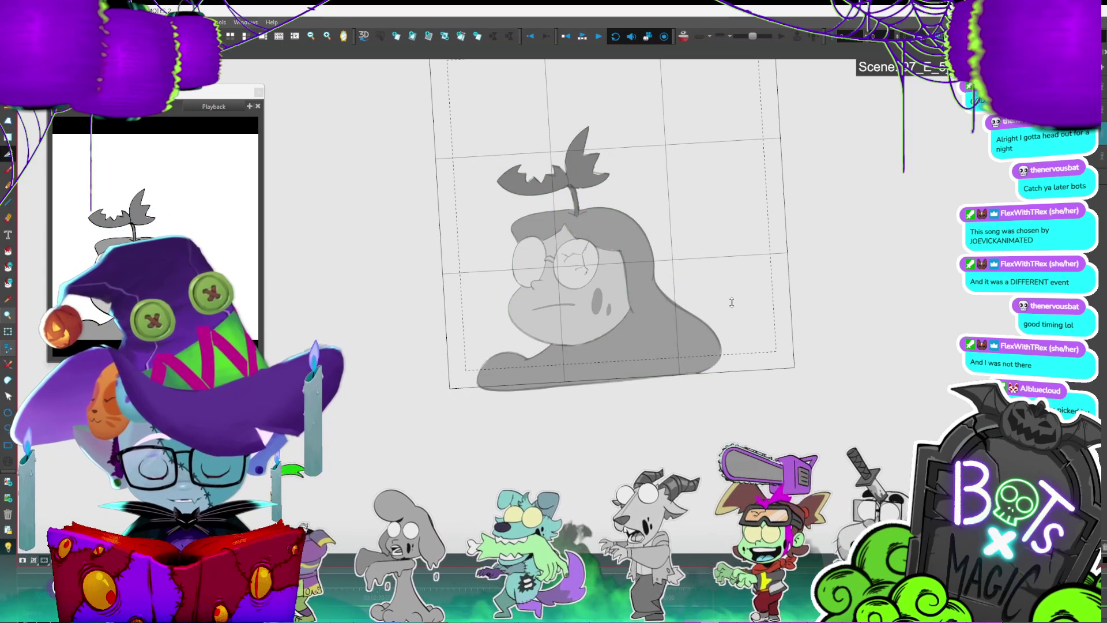
drag(731, 302, 732, 302)
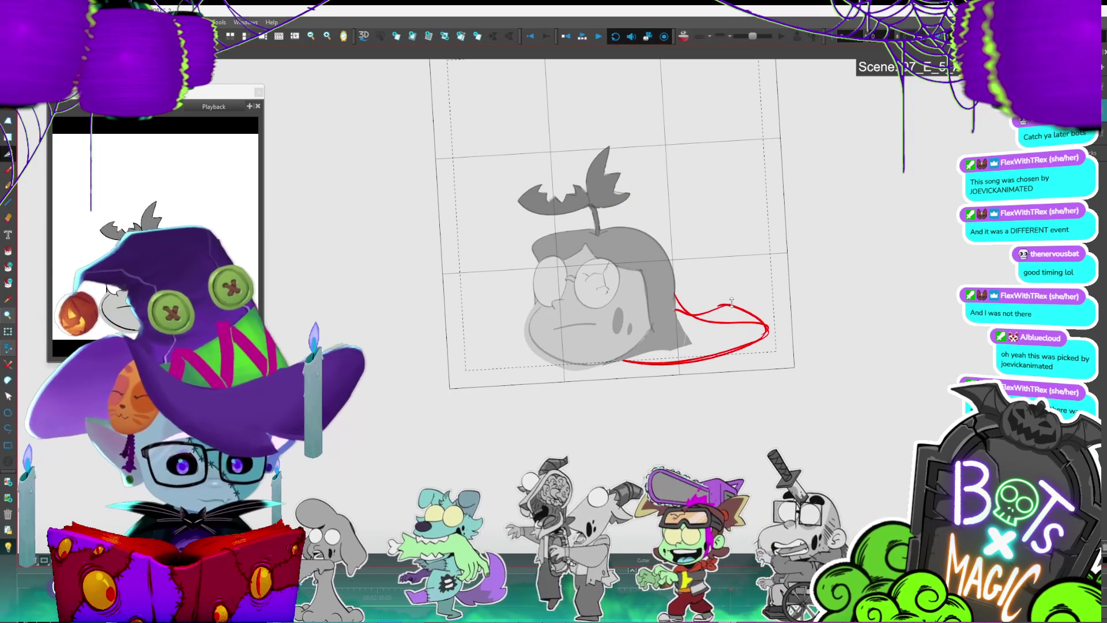
key(2)
key(2)
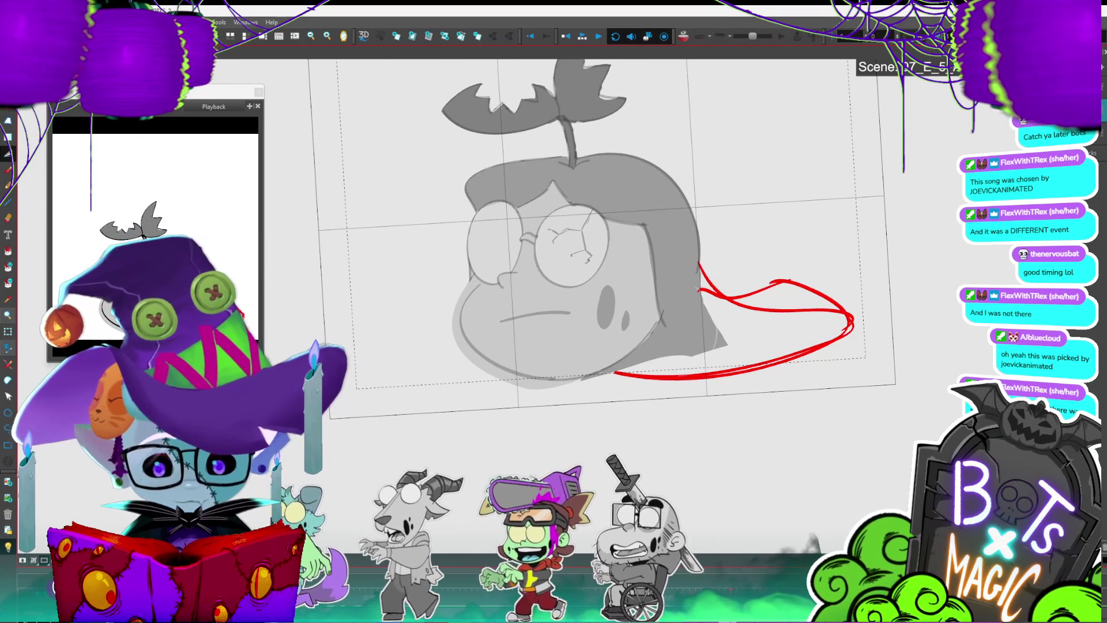
key(Delete)
key(ctrl+z)
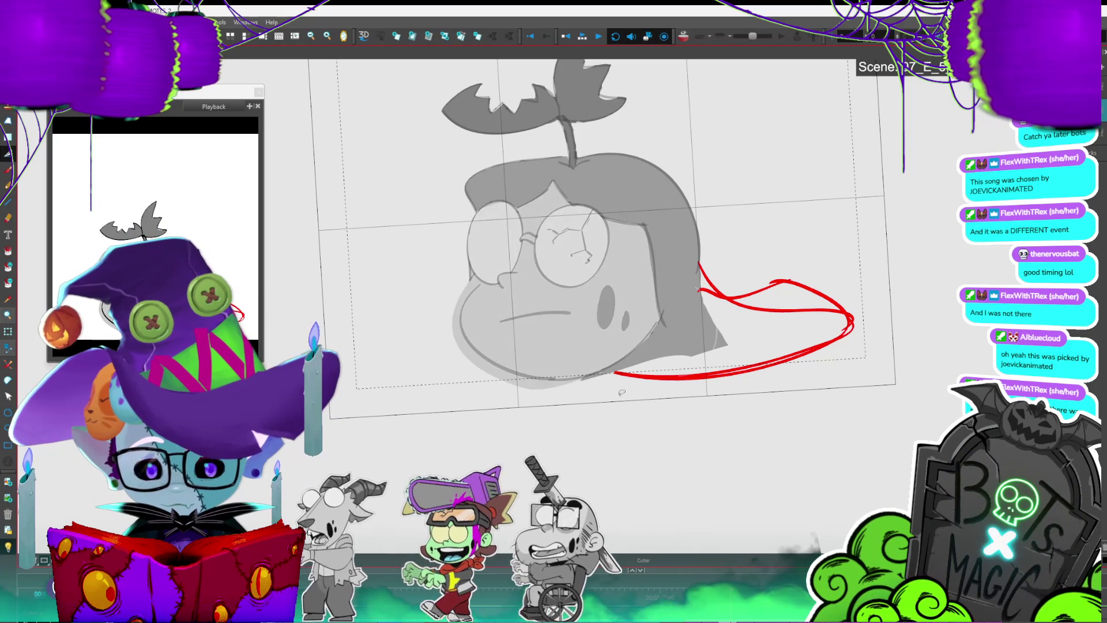
Step: Trace a red pool line along the chin arc, then switch back to the Brush
mouse_move(580, 376)
mouse_down()
mouse_move(478, 352)
mouse_move(461, 326)
mouse_move(475, 279)
mouse_move(547, 441)
mouse_move(687, 398)
mouse_up()
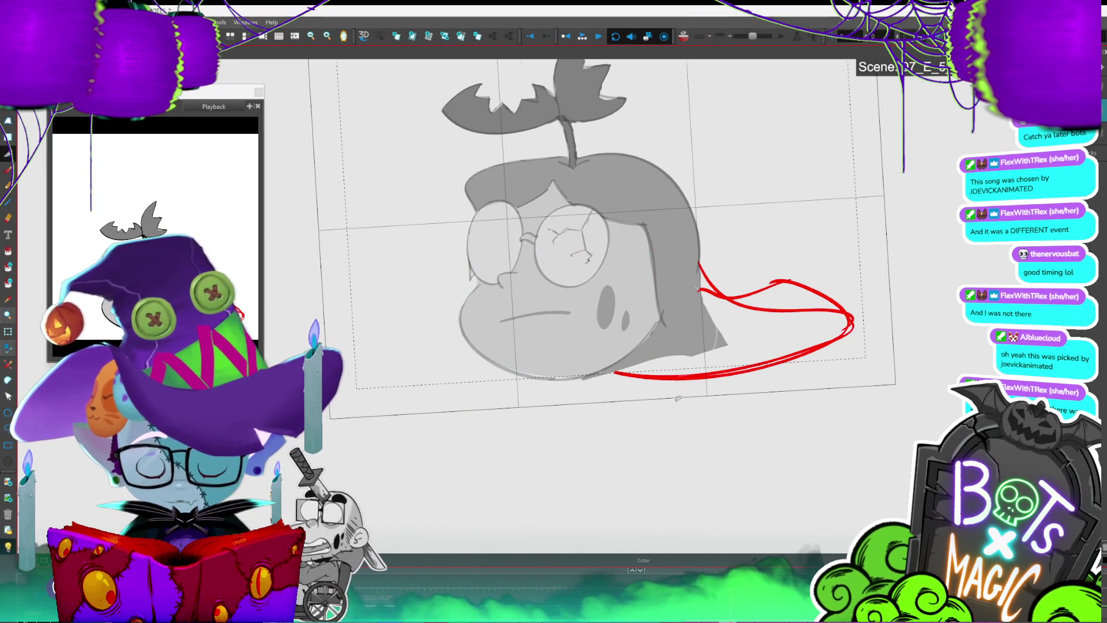
scroll(312, 470, up, 2)
key(alt+b)
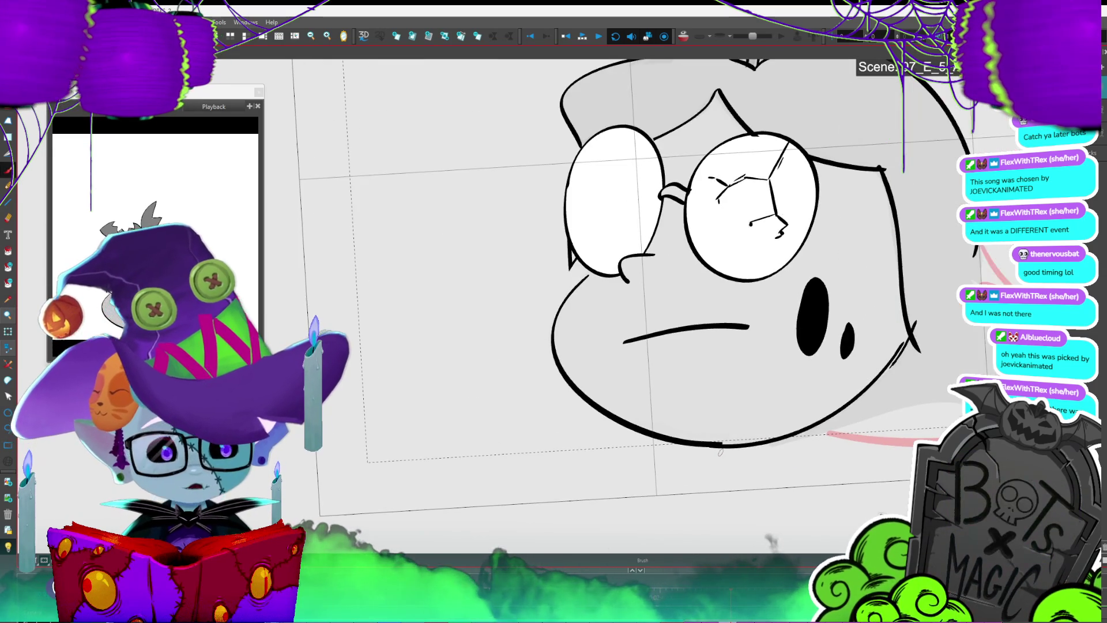
Step: Adjust the chin stroke, check the motion in playback, then delete the stray stroke beside the red line
key(alt+s)
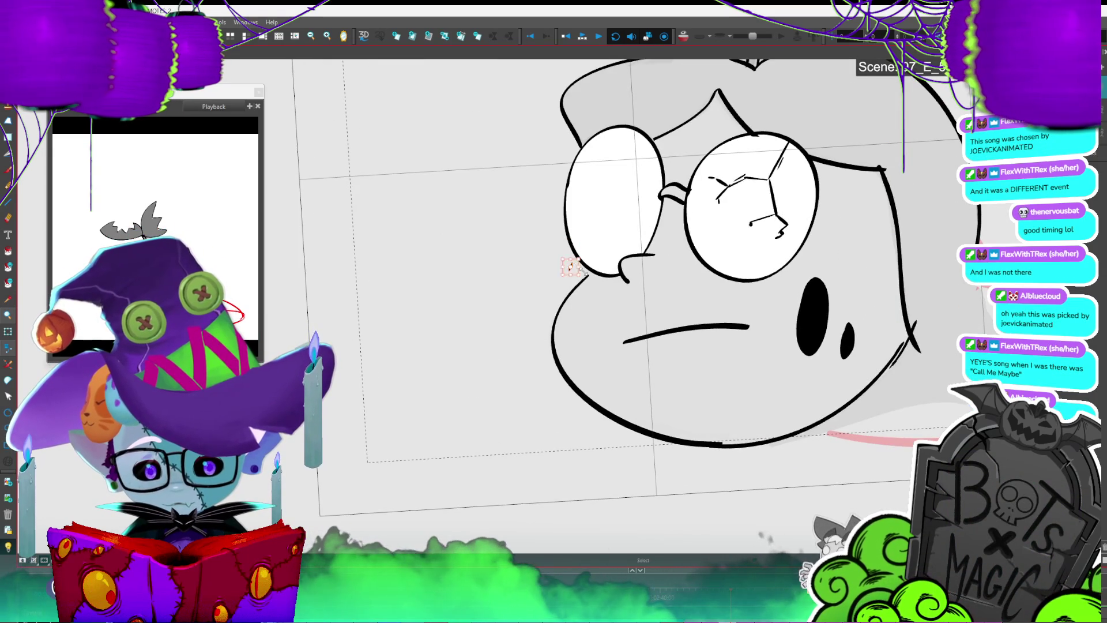
key(alt+d)
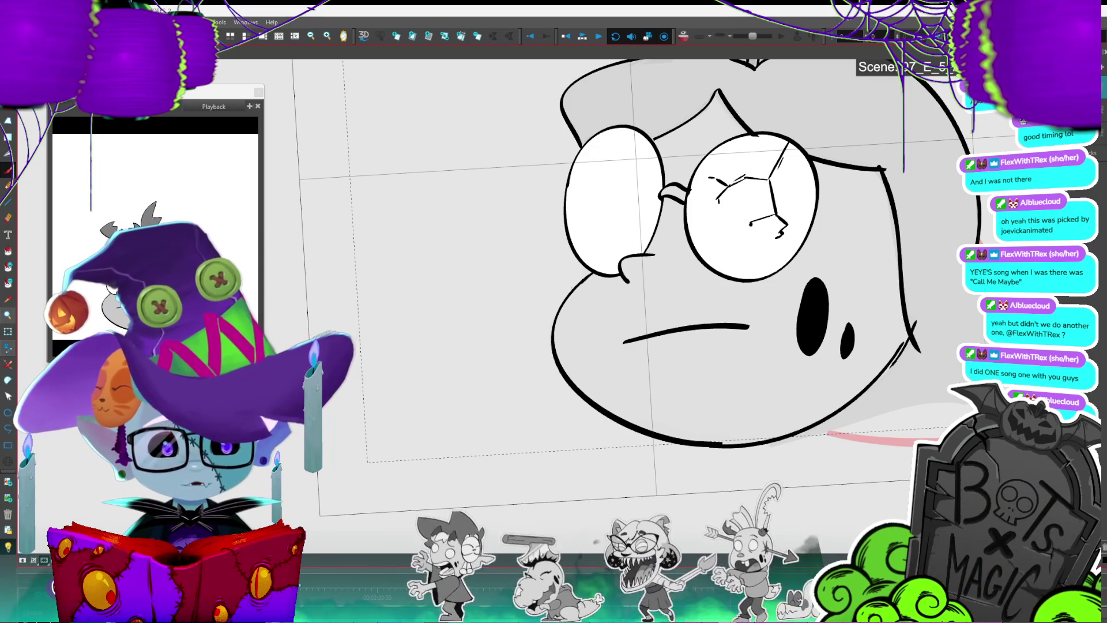
click(716, 441)
click(752, 458)
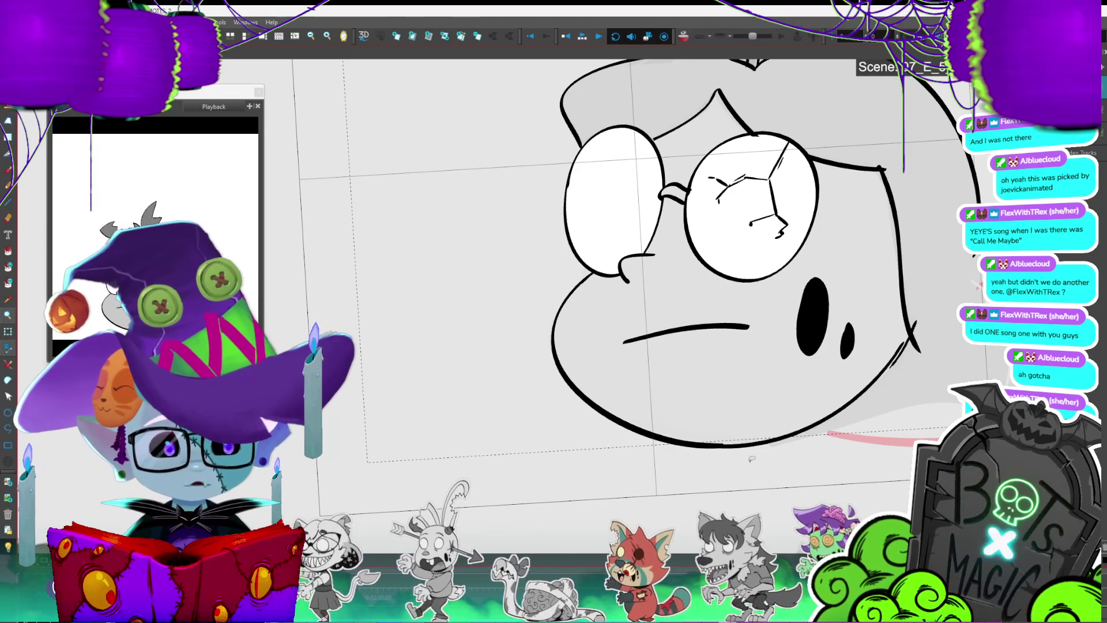
drag(751, 459, 663, 455)
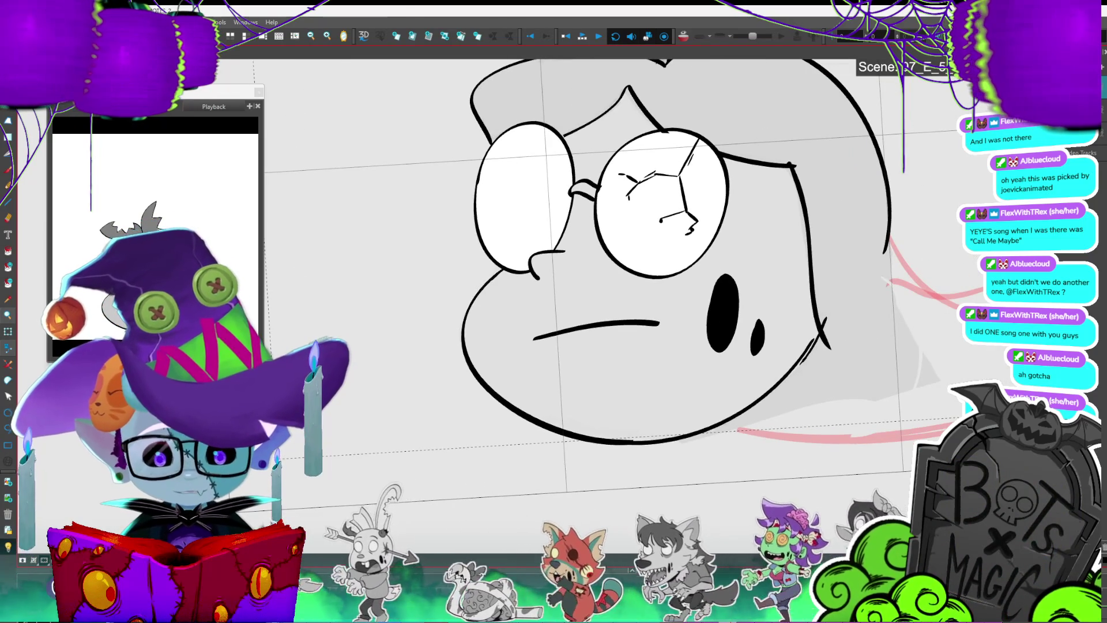
click(819, 339)
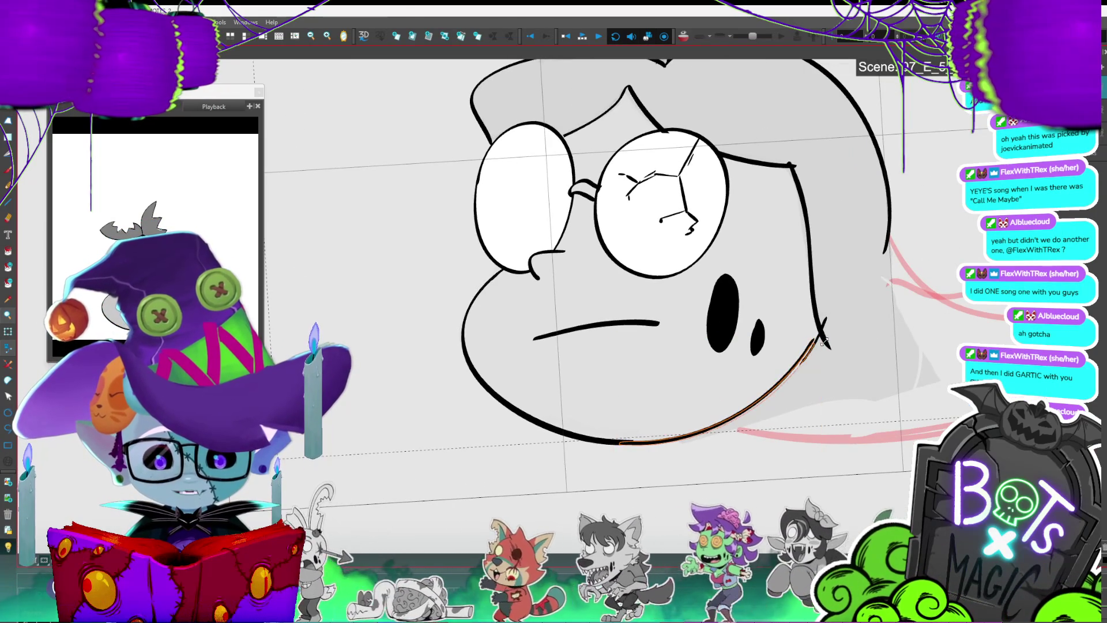
click(867, 294)
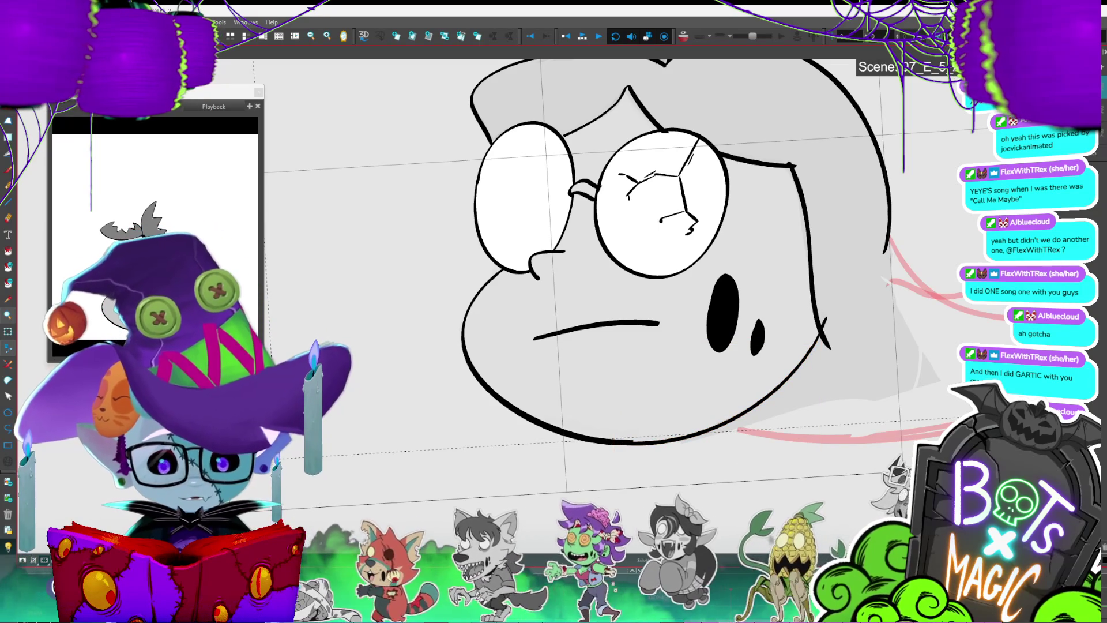
key(Return)
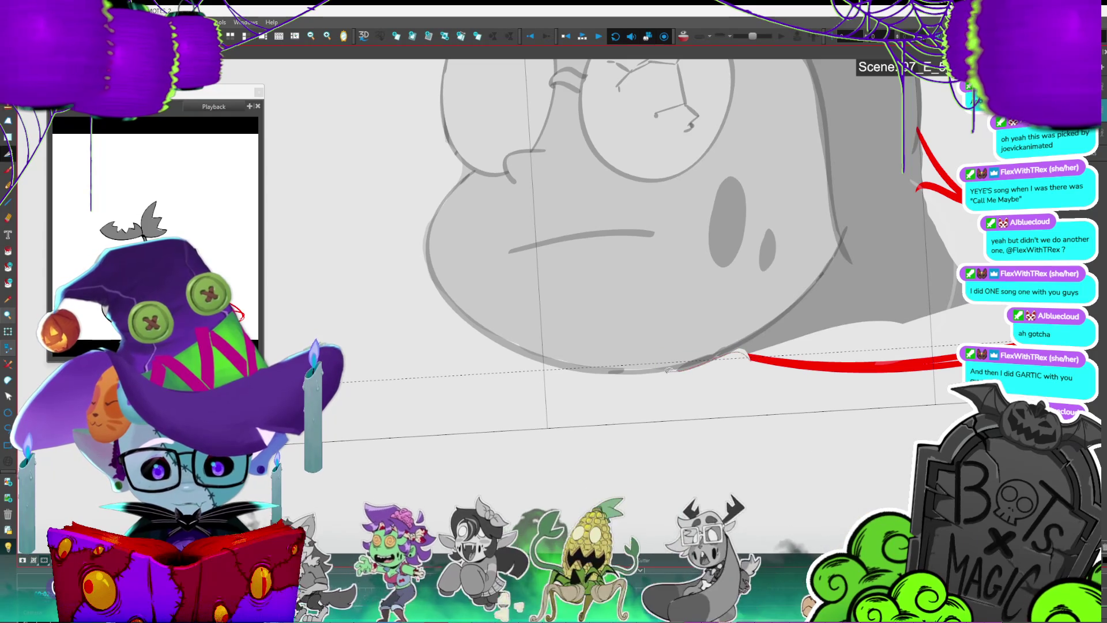
drag(740, 383, 678, 387)
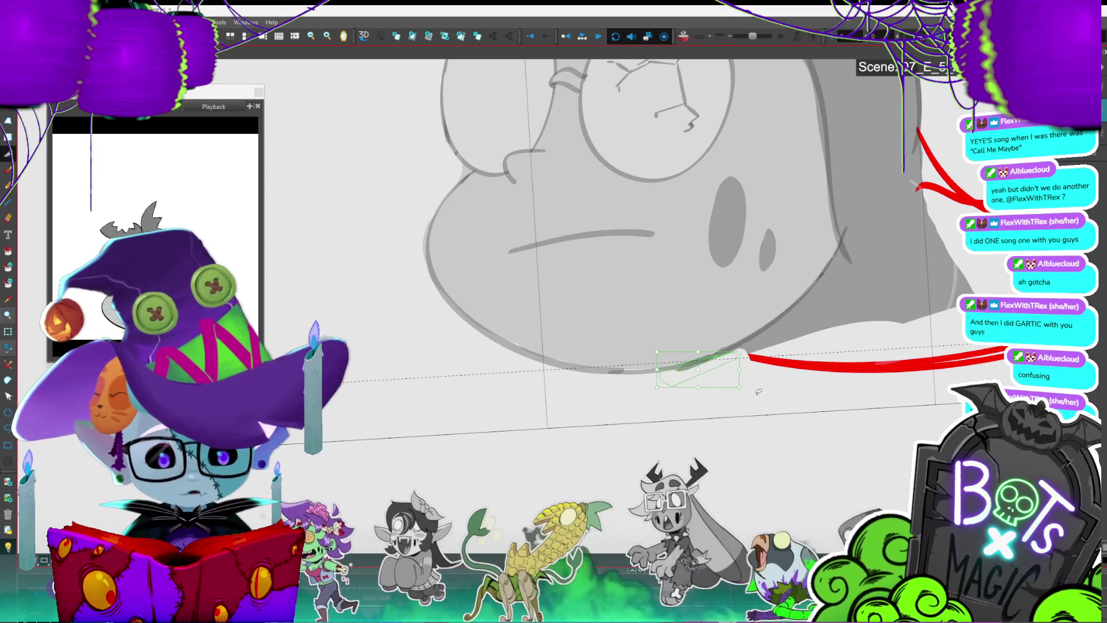
key(Delete)
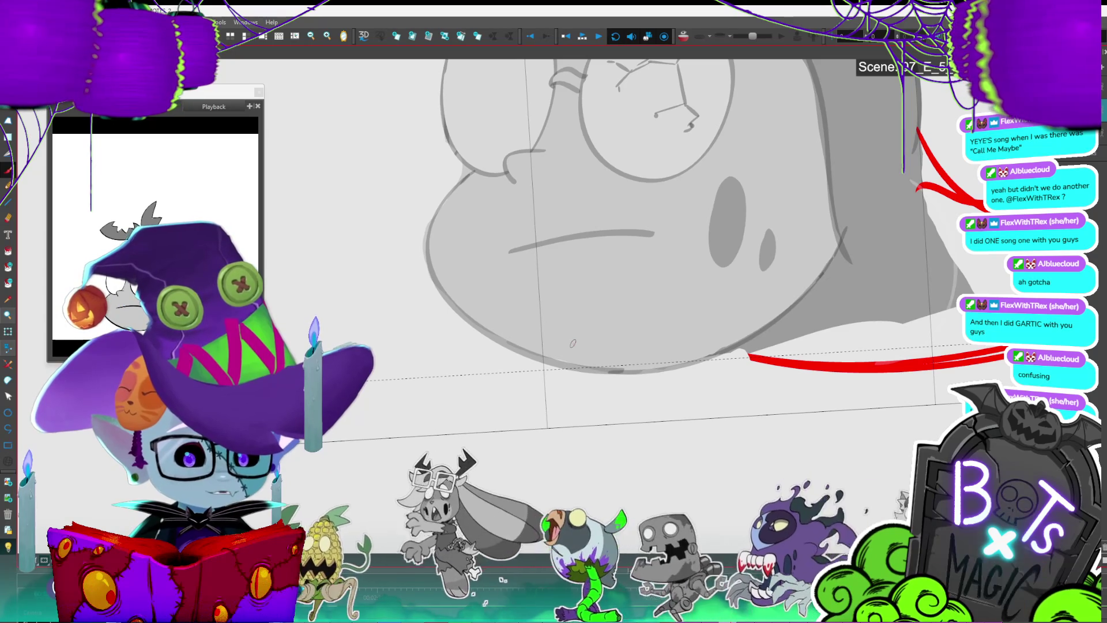
Step: On the next frame, ink a black hair line and the pool's arching outline and lower edge
key(1)
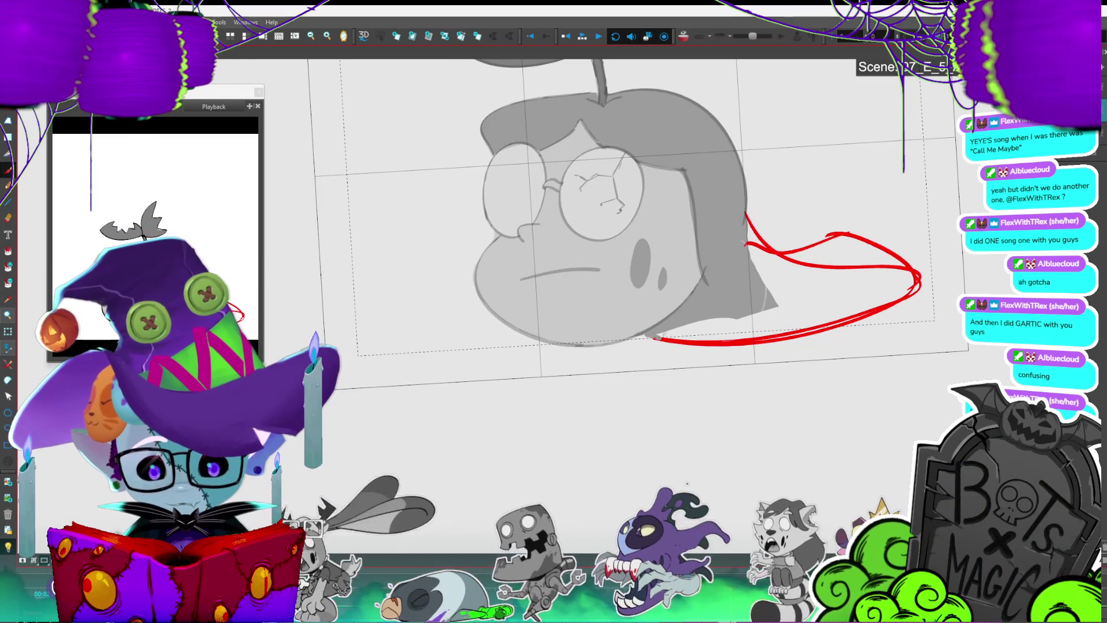
key(period)
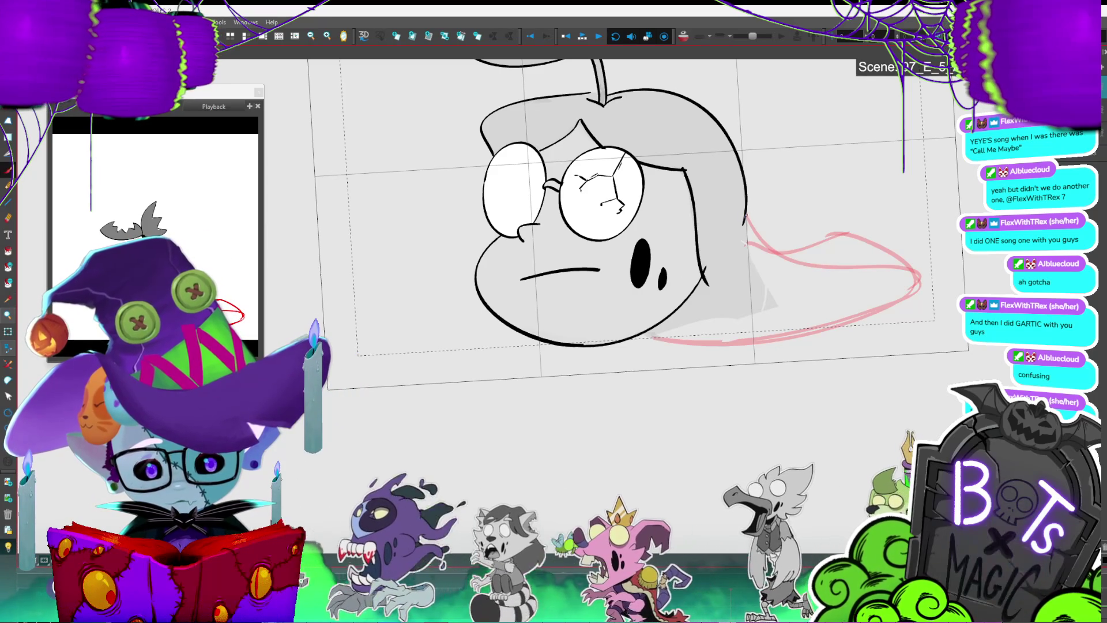
drag(748, 218, 805, 271)
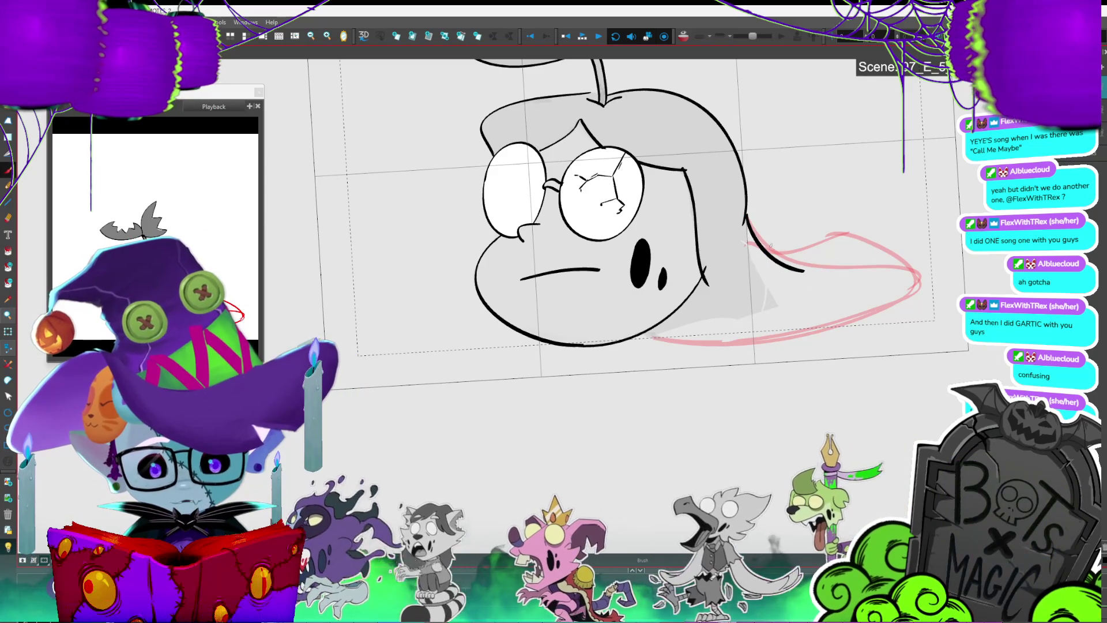
mouse_move(818, 247)
mouse_down()
mouse_move(939, 262)
mouse_move(946, 294)
mouse_move(847, 324)
mouse_up()
mouse_move(940, 301)
mouse_down()
mouse_move(754, 343)
mouse_move(648, 334)
mouse_up()
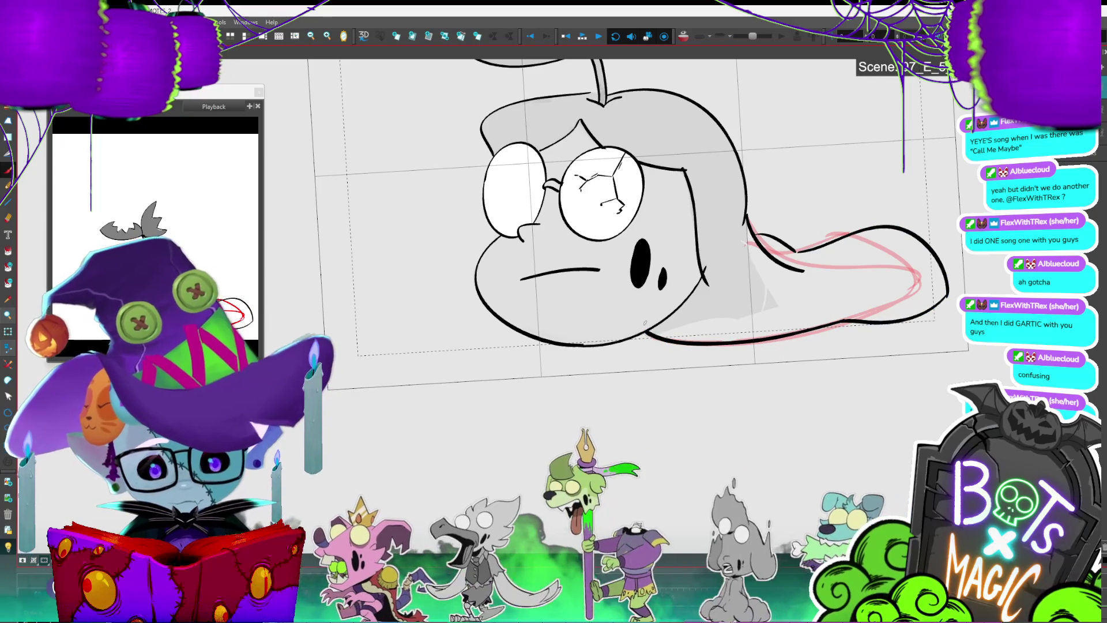
scroll(645, 323, down, 5)
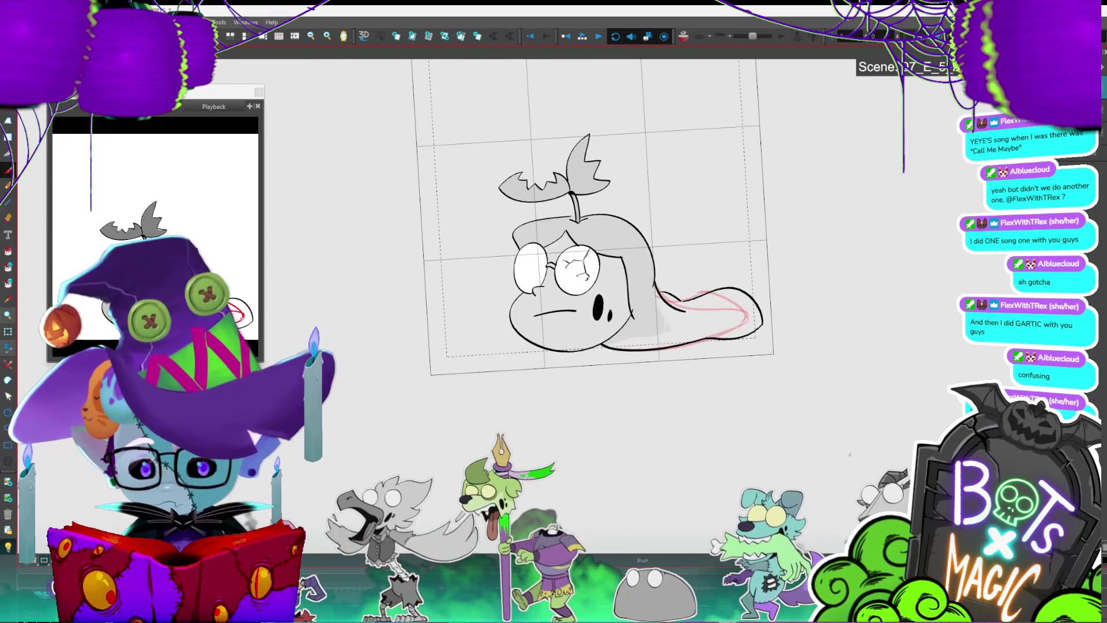
Step: On the line art layer, fill the pool shape behind the head grey
key(d)
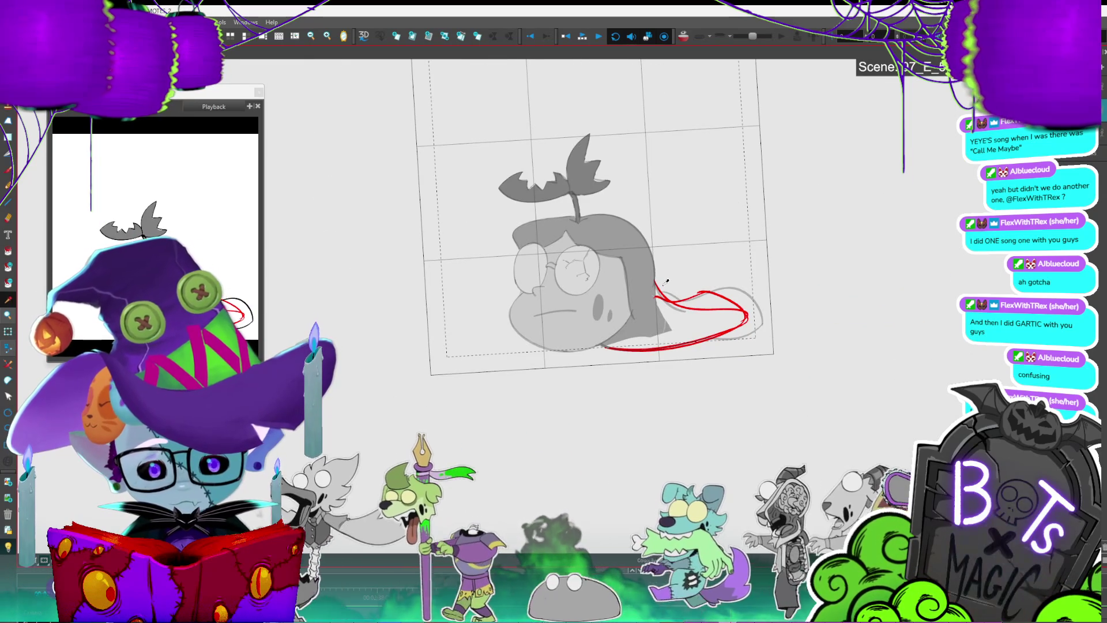
scroll(532, 302, up, 3)
key(d)
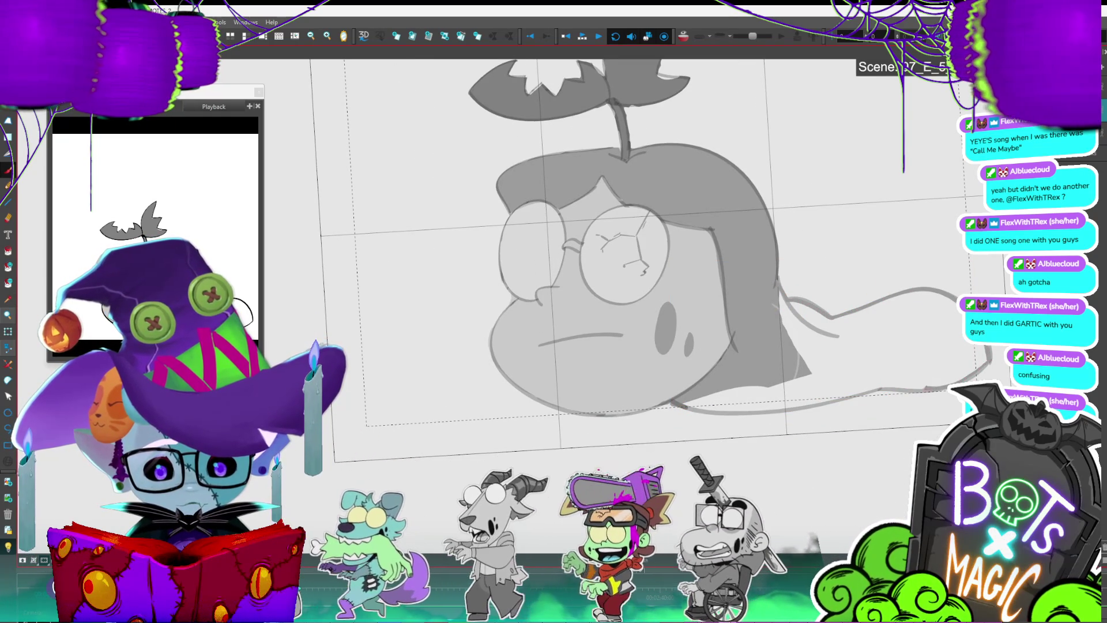
click(848, 360)
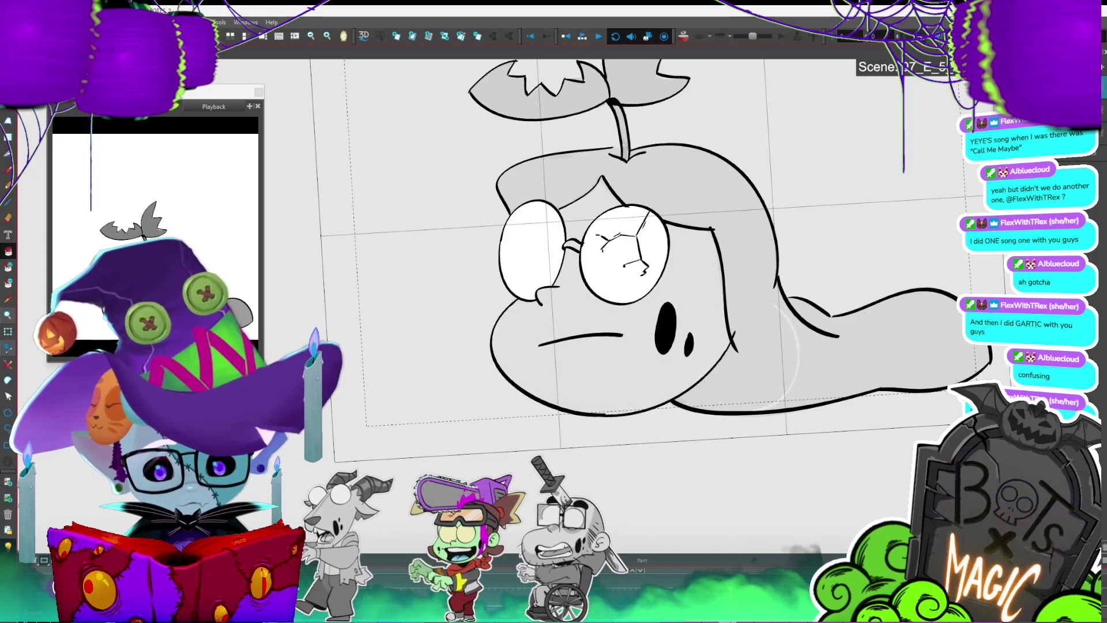
Step: Delete the stray arc stroke near the face
key(alt+s)
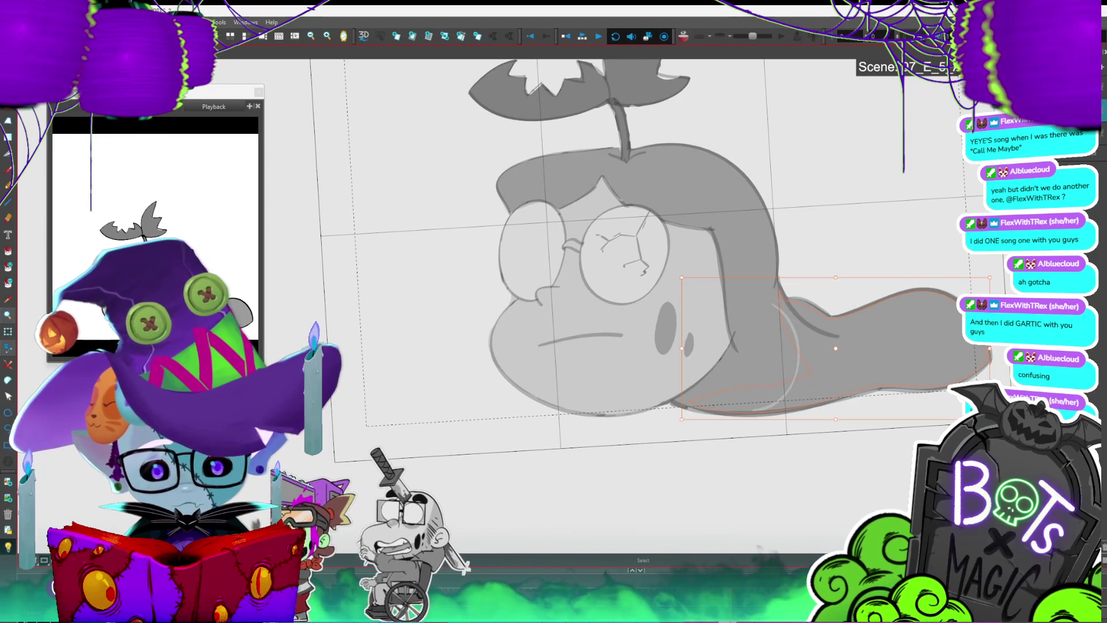
click(799, 349)
key(Delete)
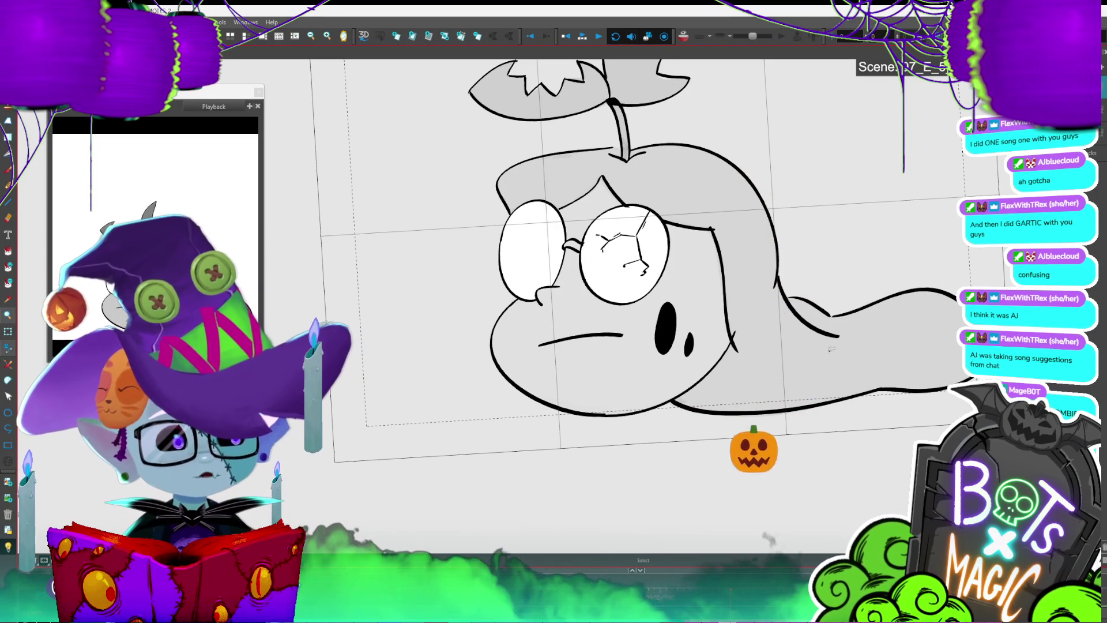
Step: Zoom out, flip frames to check the pool animation, and save the project
key(2)
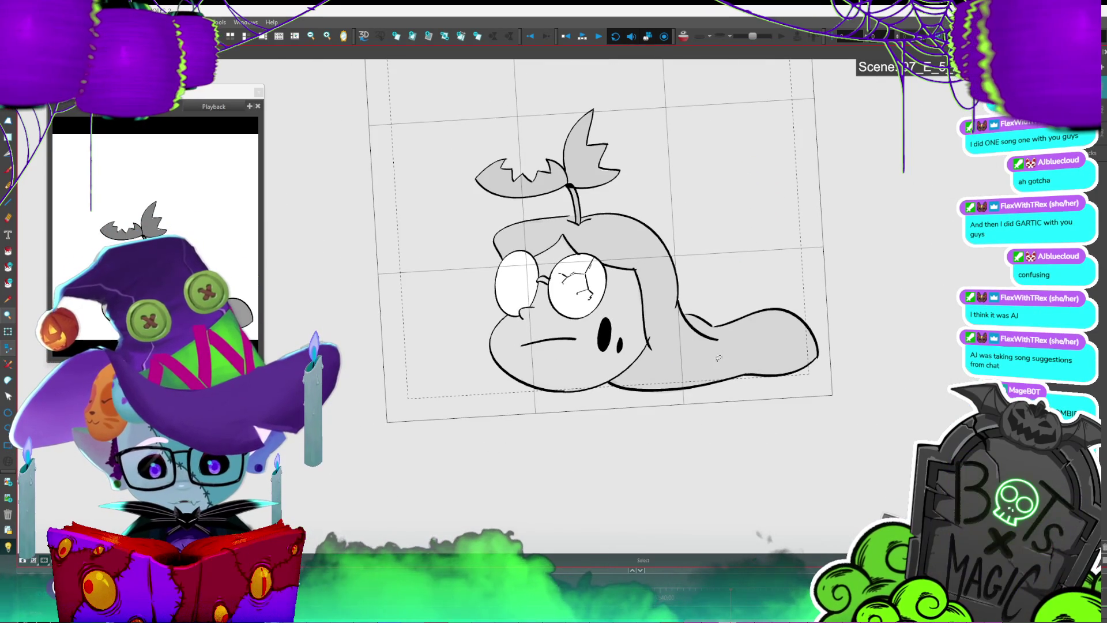
key(period)
key(period)
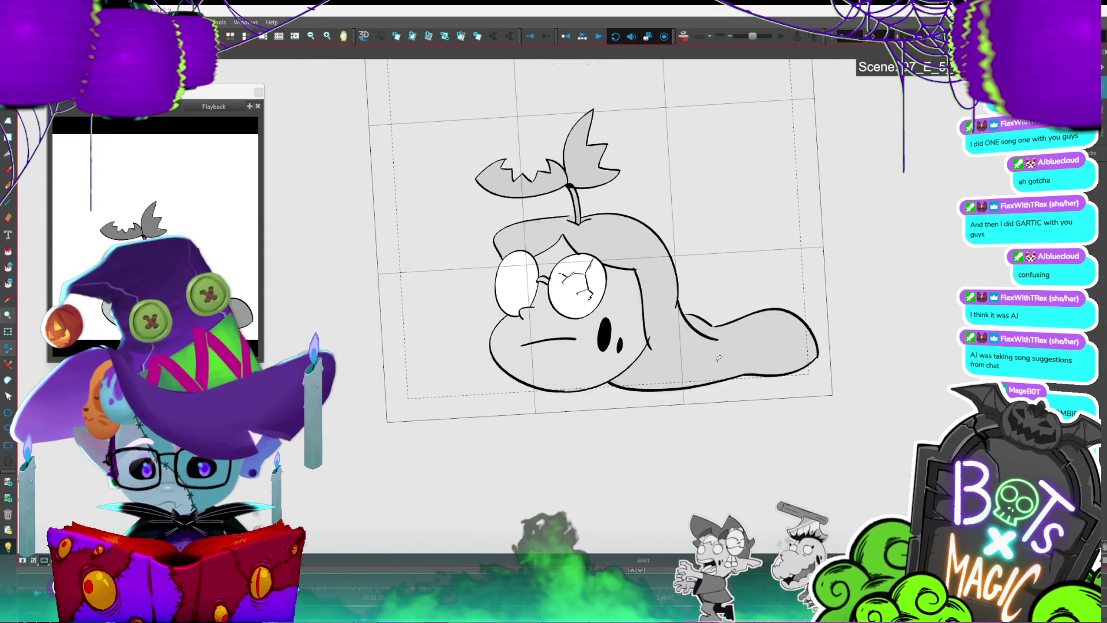
key(ctrl+s)
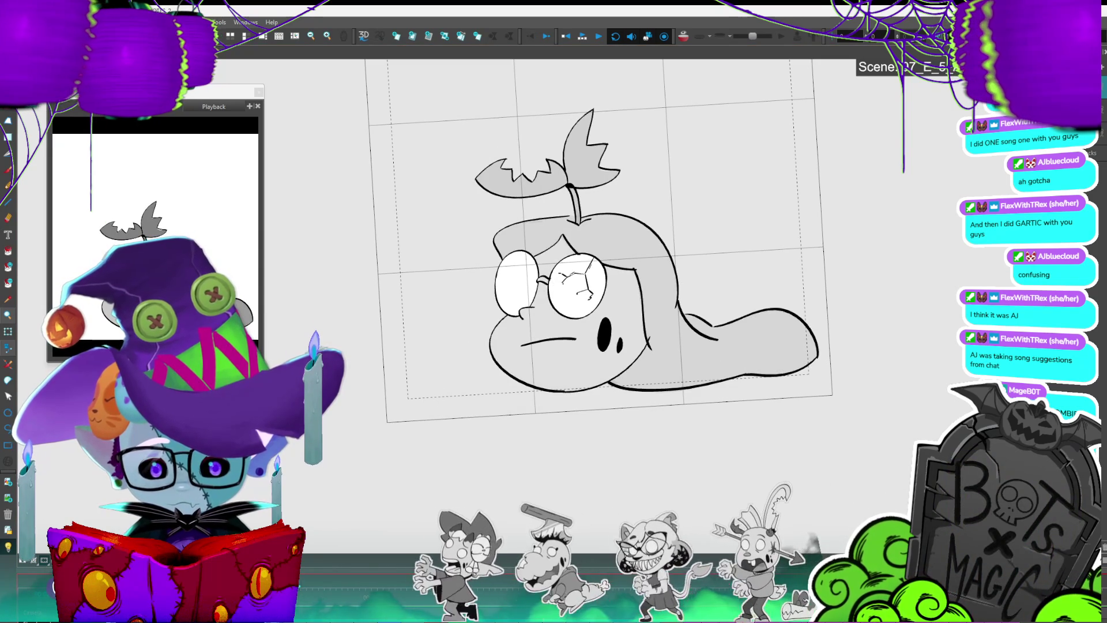
scroll(283, 263, up, 1)
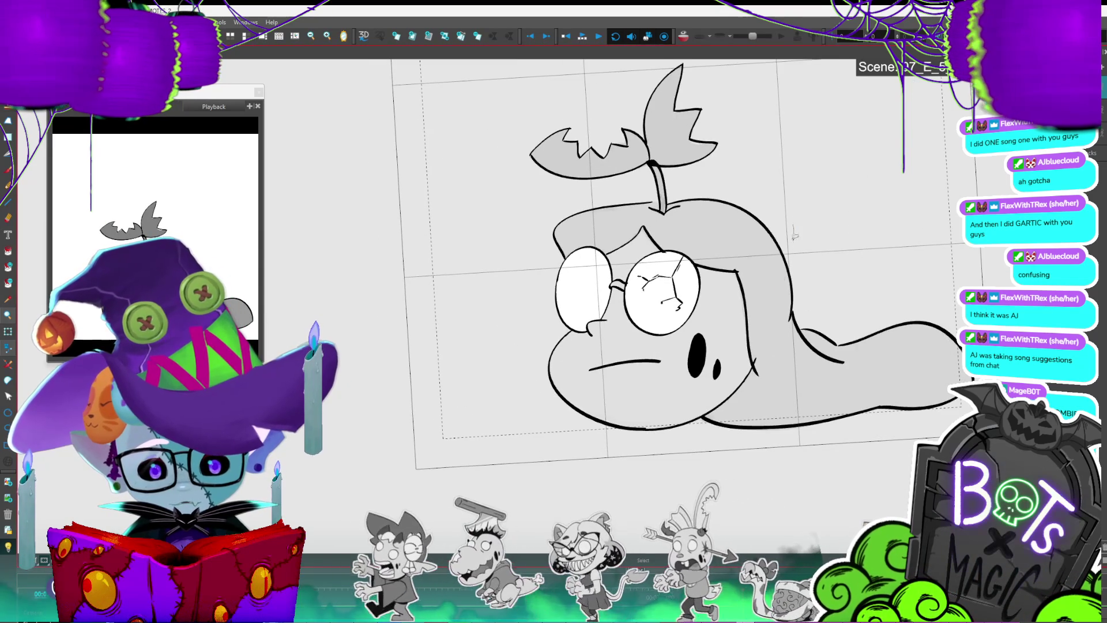
Step: Stretch the lower face outline wider and rounder, then nudge the head strokes slightly lower-left
click(716, 374)
click(676, 429)
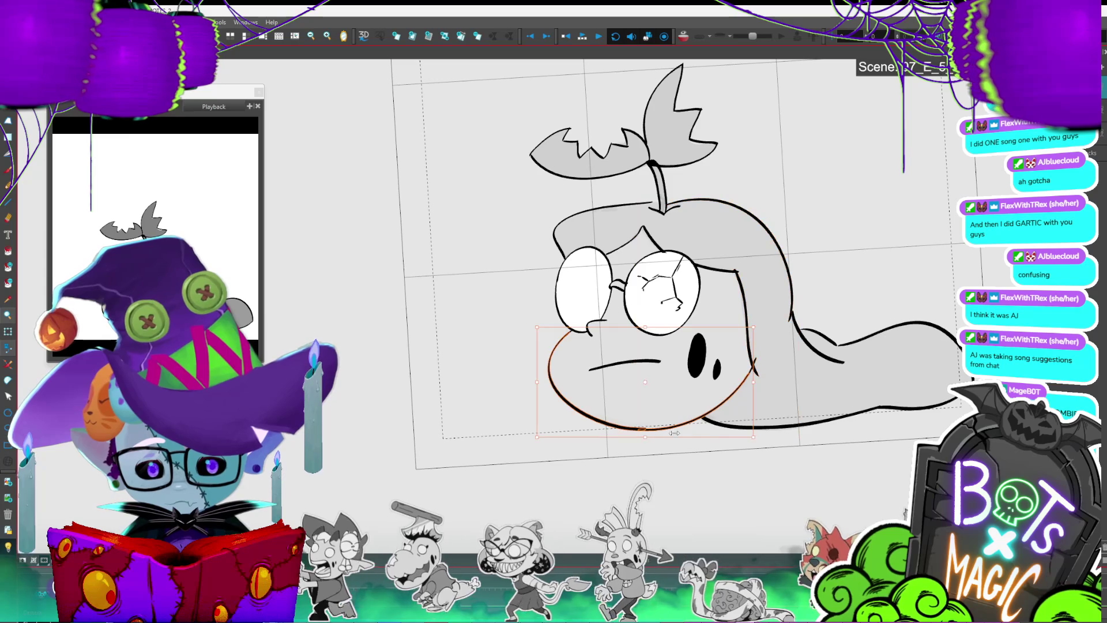
drag(542, 385, 524, 385)
click(795, 203)
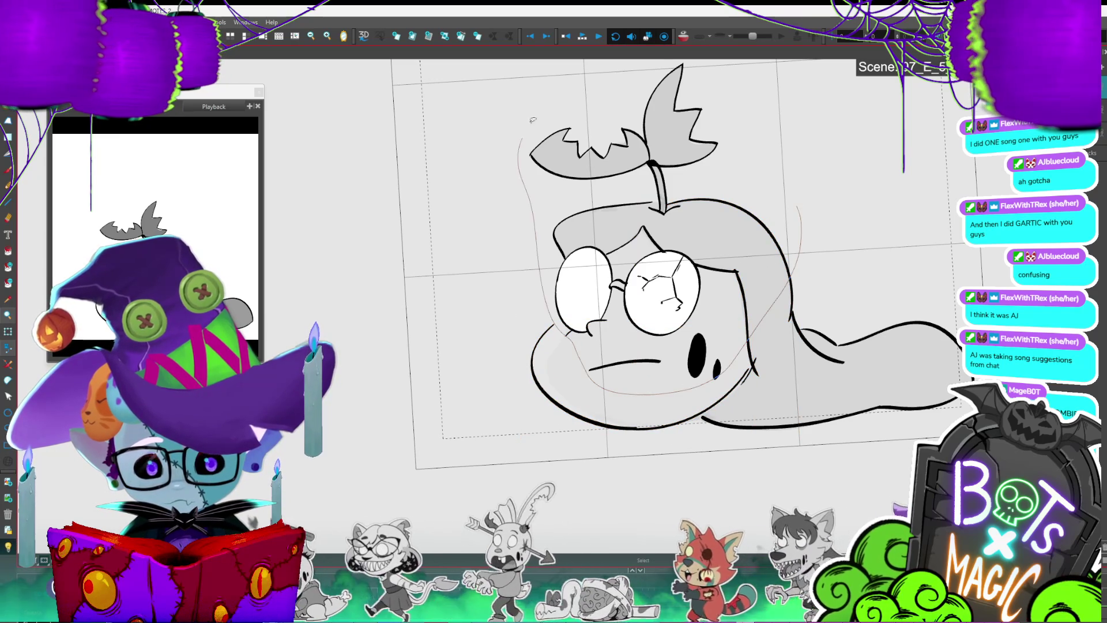
drag(523, 138, 759, 122)
drag(765, 261, 759, 267)
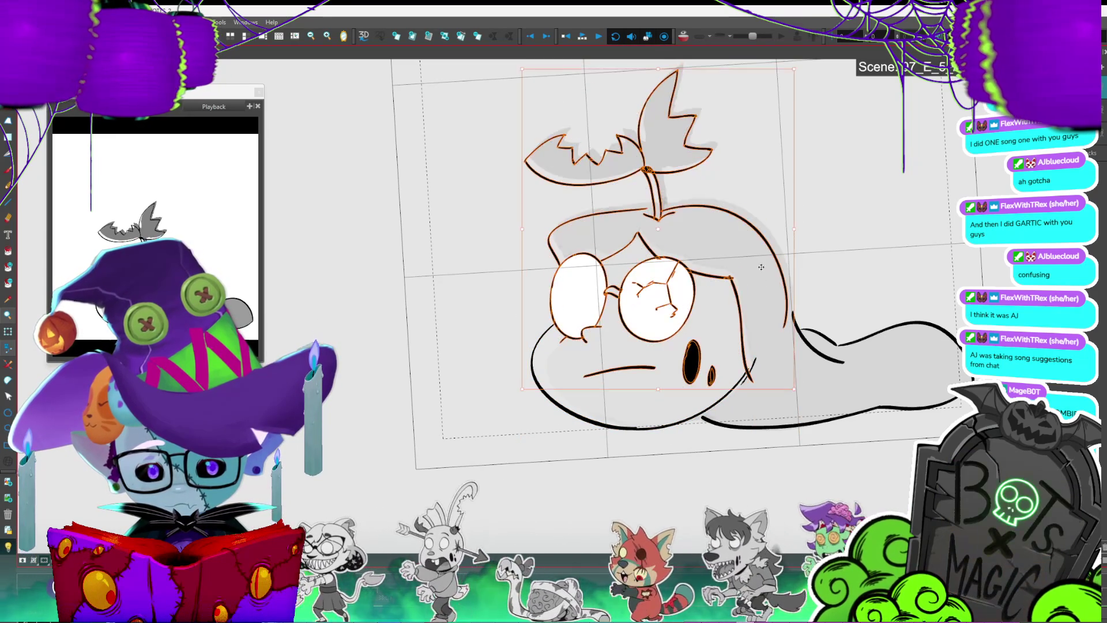
Step: Auto-generate a matte from the head drawing, replacing the existing A_Matte layer
key(shift+l)
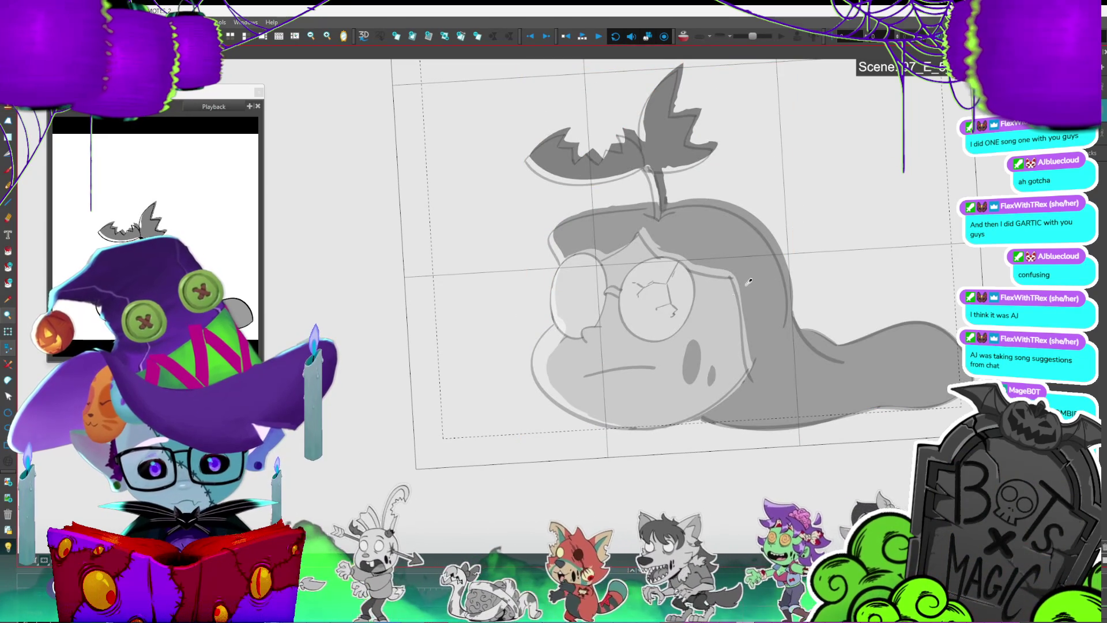
key(ctrl+a)
click(680, 398)
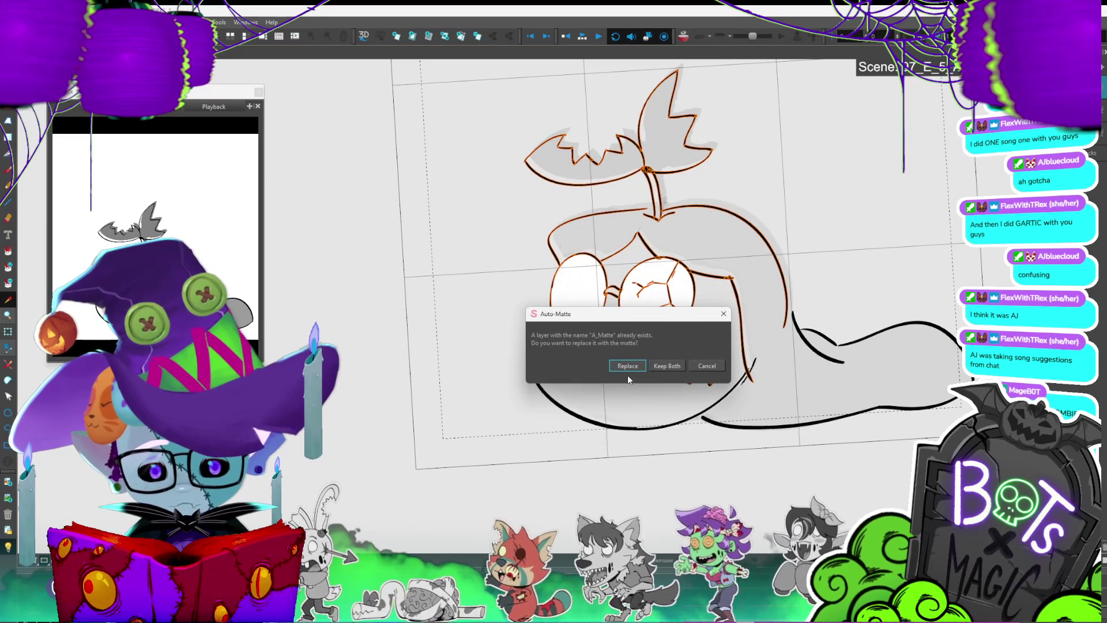
click(625, 366)
key(alt+b)
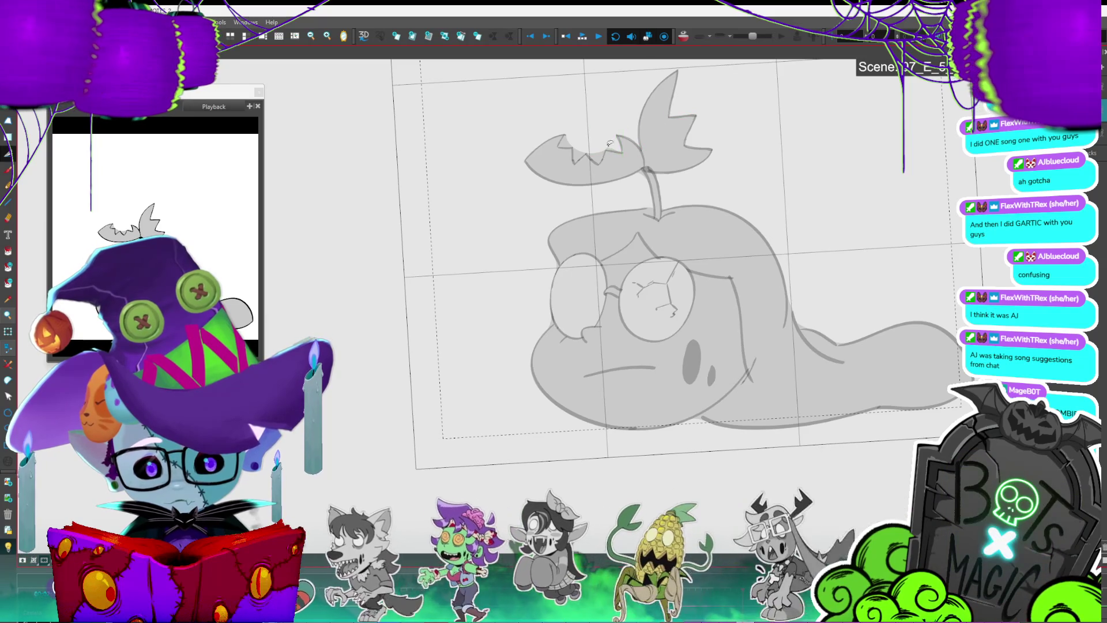
Step: Undo the two red marks on the sprout leaf and restore full-contrast line art
key(ctrl+z)
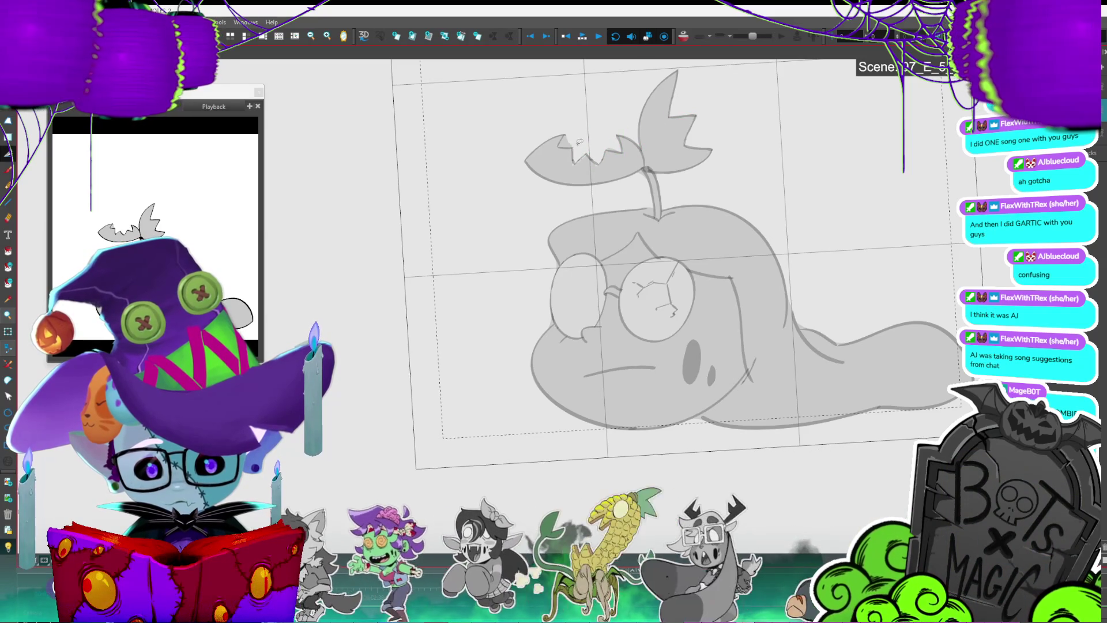
key(ctrl+z)
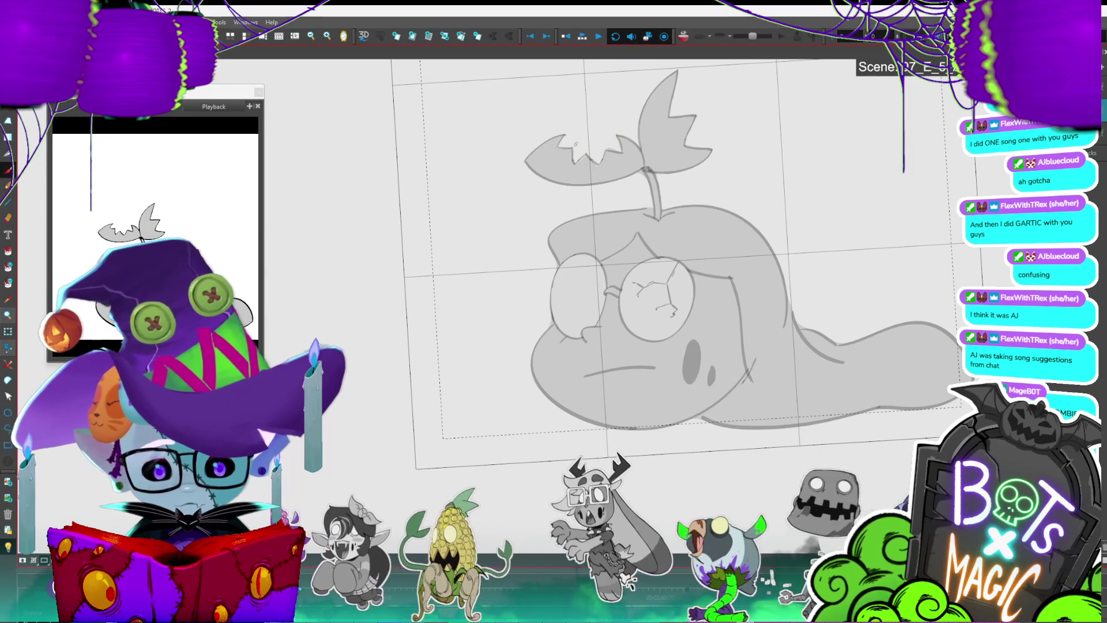
key(shift+l)
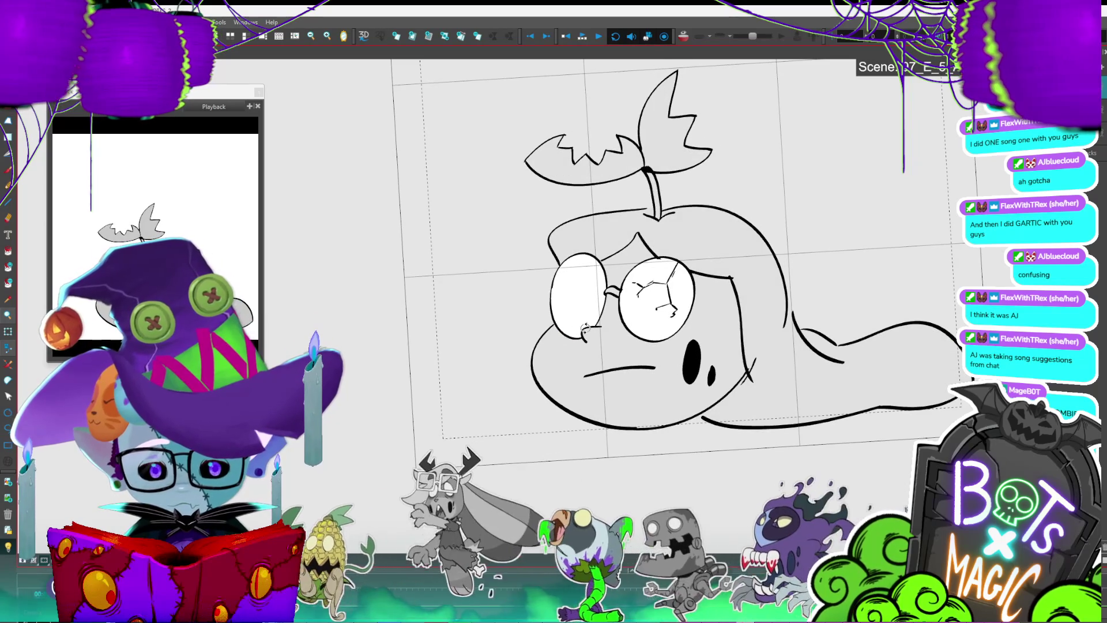
Step: Tilt the mouth upward to the right, compare with flat-mouth neighbours, then select head and sprout
click(646, 368)
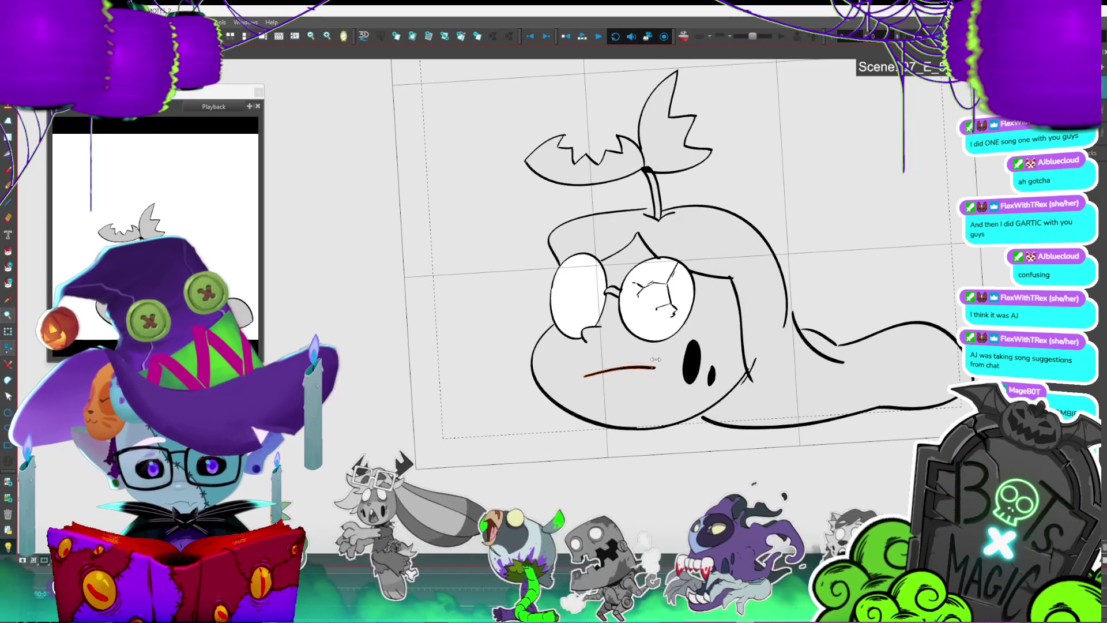
drag(662, 367, 657, 351)
key(period)
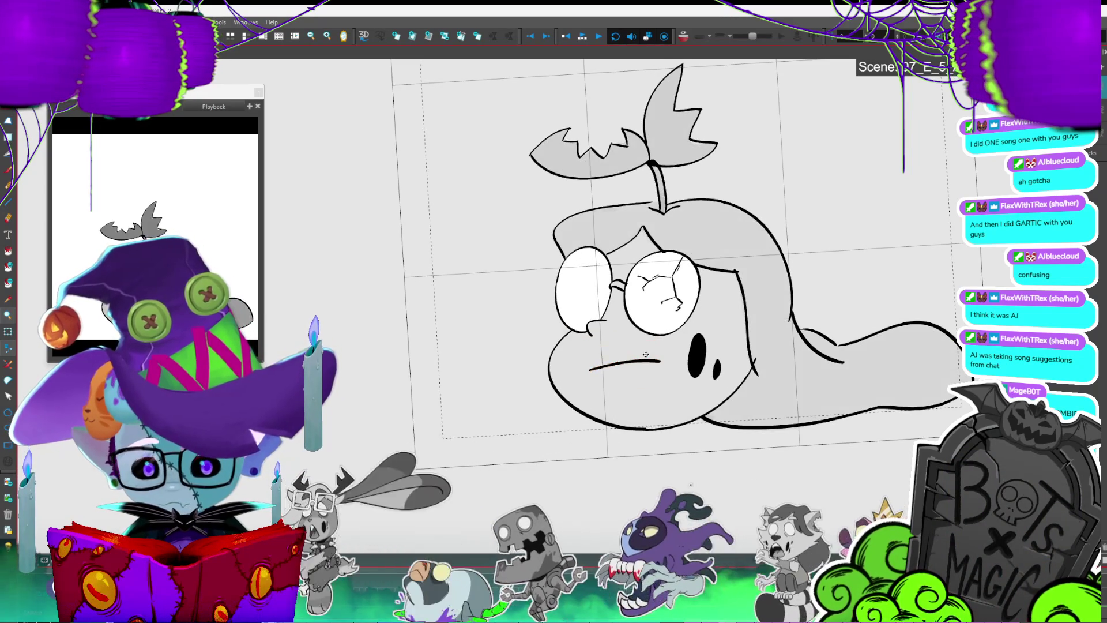
key(comma)
key(period)
key(comma)
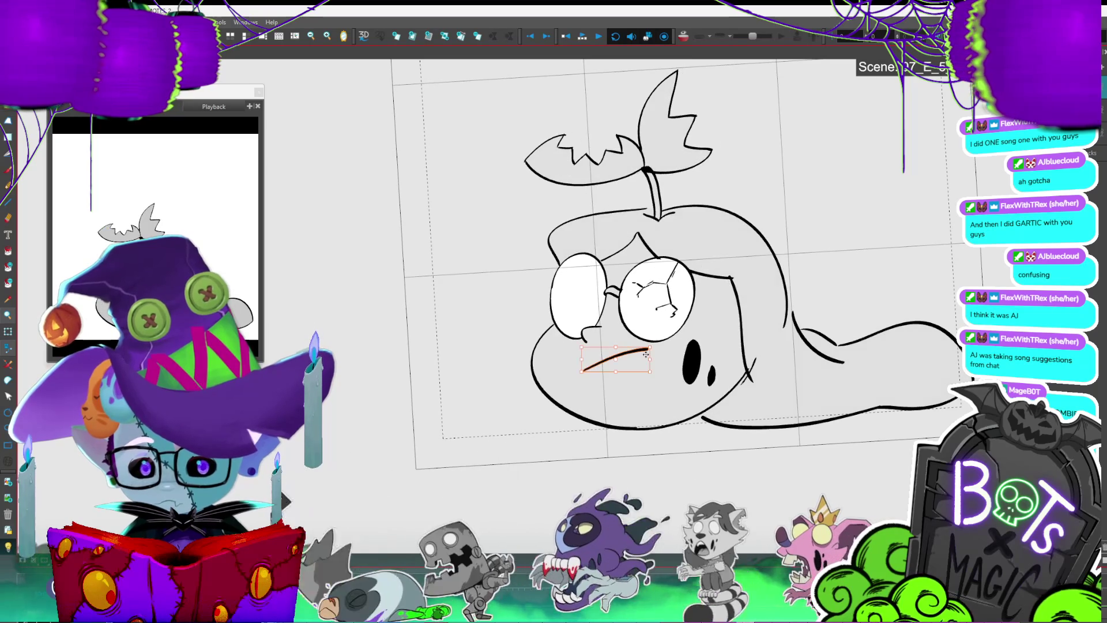
key(period)
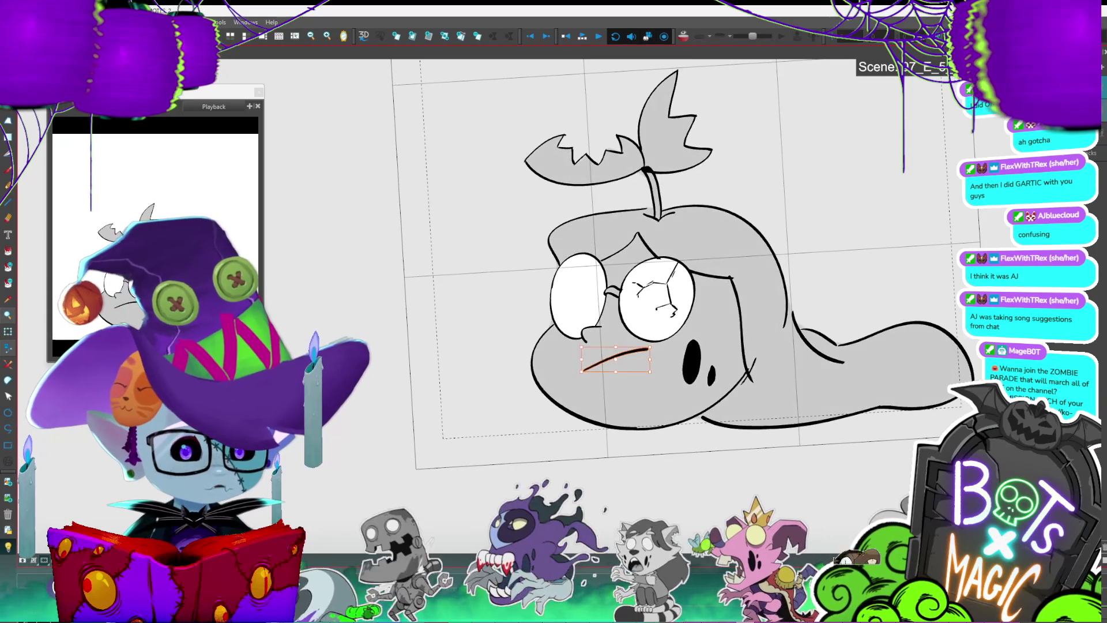
key(1)
mouse_move(708, 314)
mouse_down()
mouse_move(483, 316)
mouse_move(605, 128)
mouse_move(606, 145)
mouse_up()
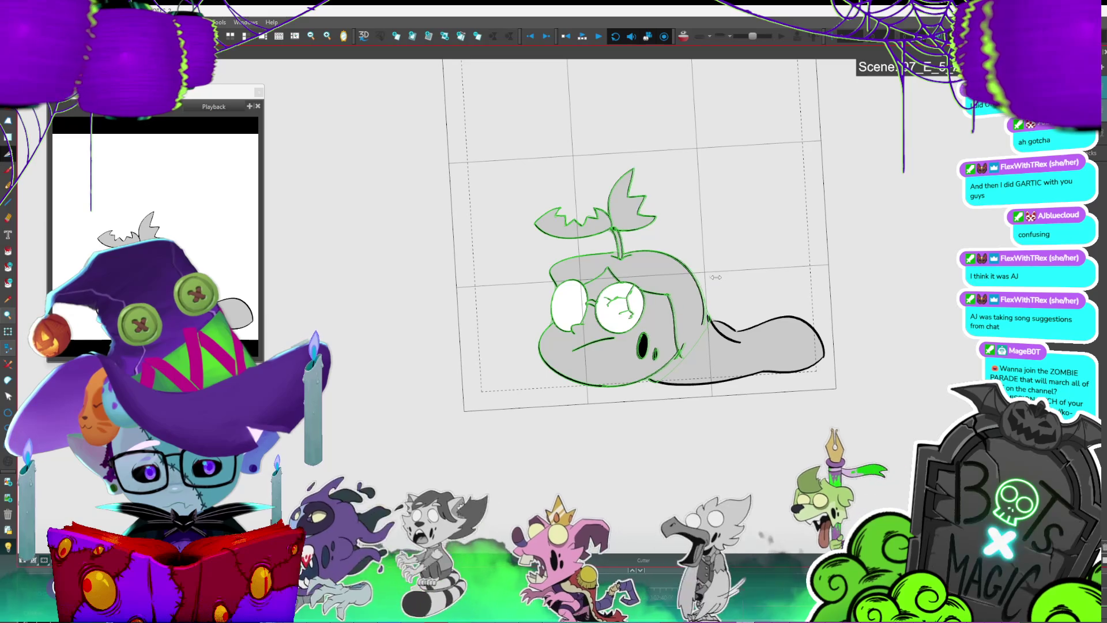
Step: Stretch the cheek stroke on the squashed-head drawing slightly longer
click(768, 235)
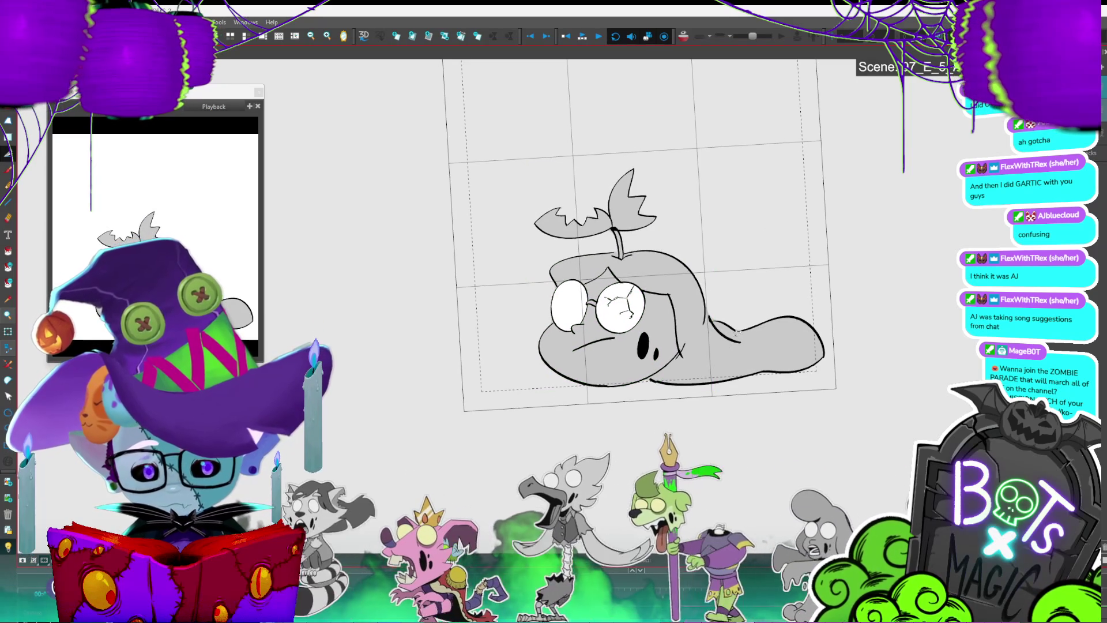
click(680, 331)
drag(682, 358, 691, 357)
click(701, 292)
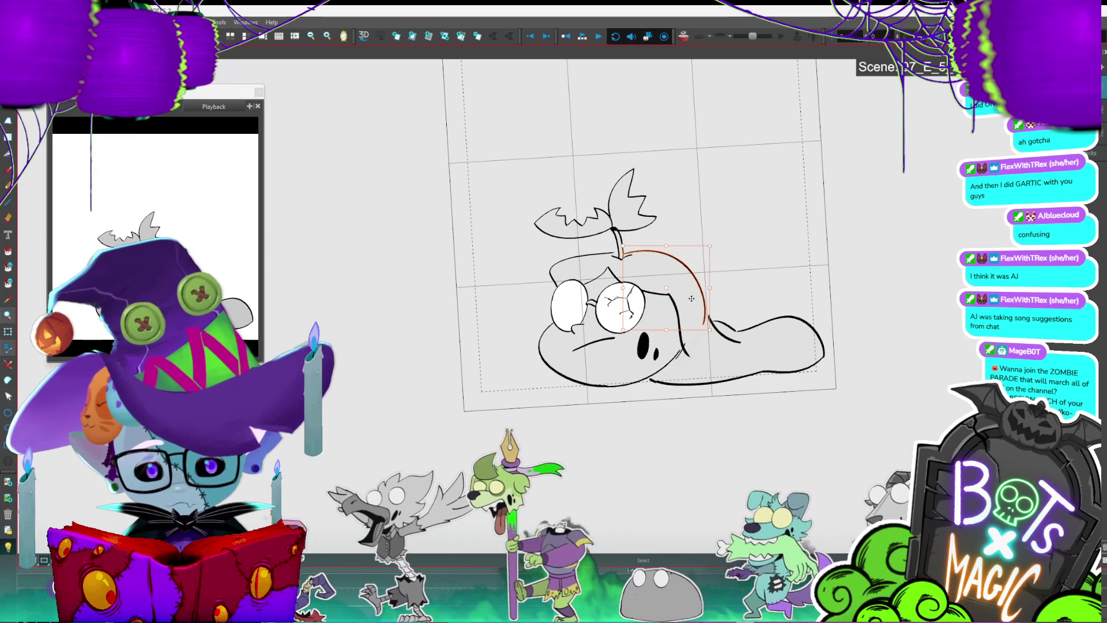
click(675, 311)
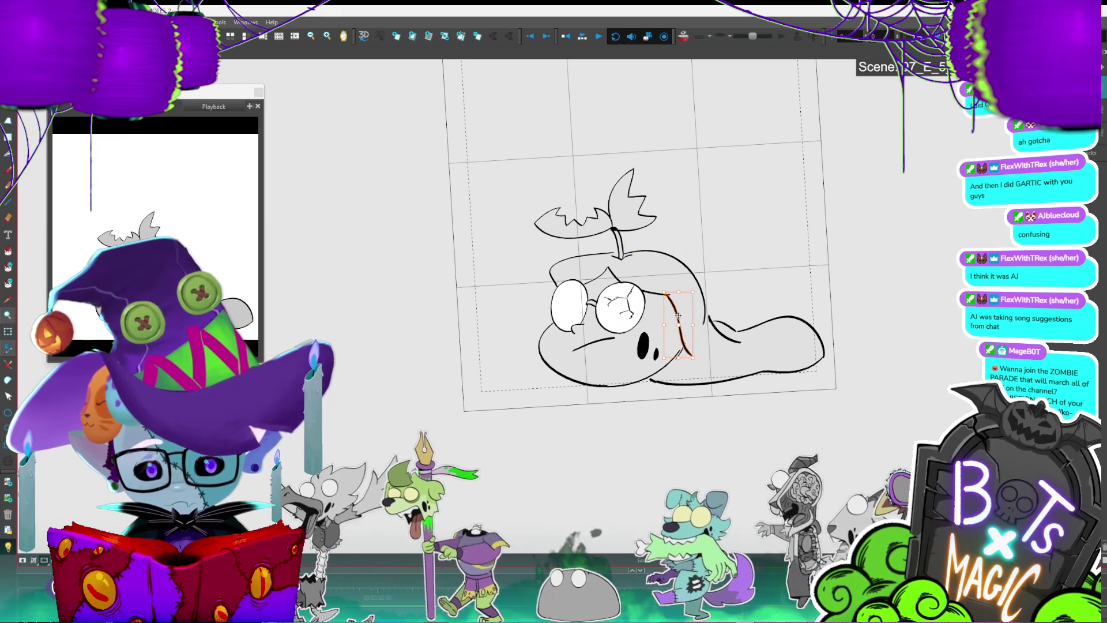
Step: Flip between neighbouring drawings to check the motion and show their poses as onion skin
key(period)
key(comma)
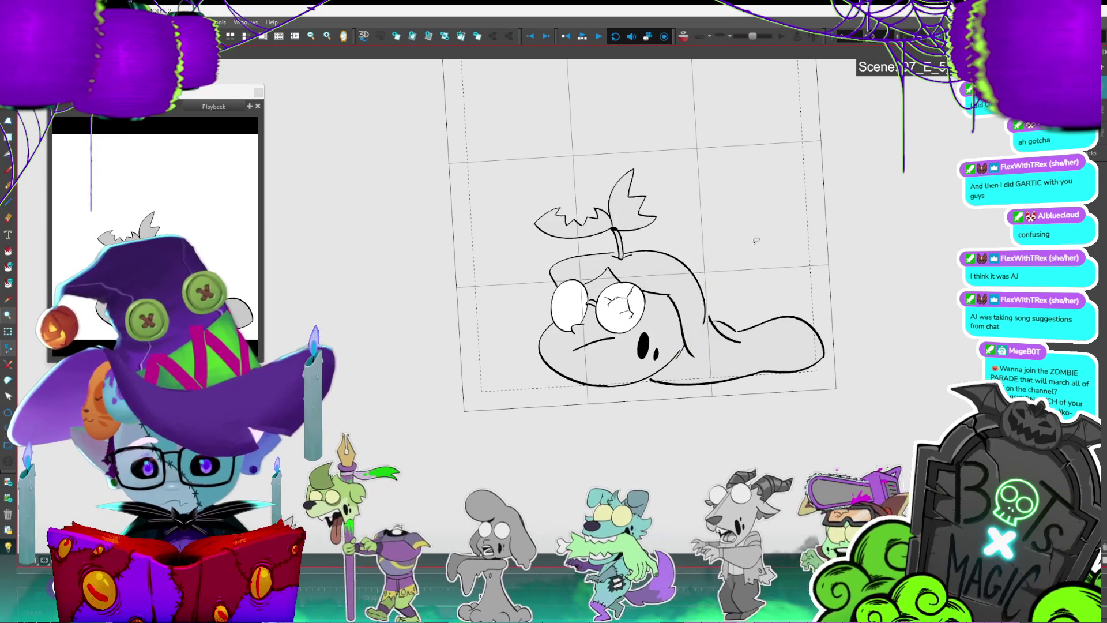
key(period)
key(comma)
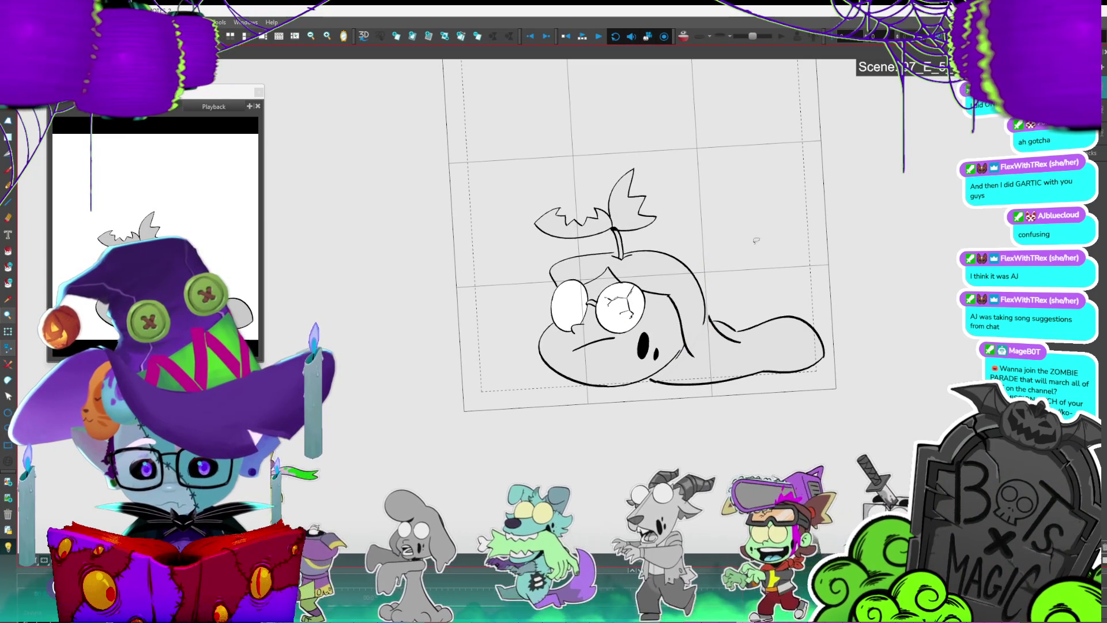
key(period)
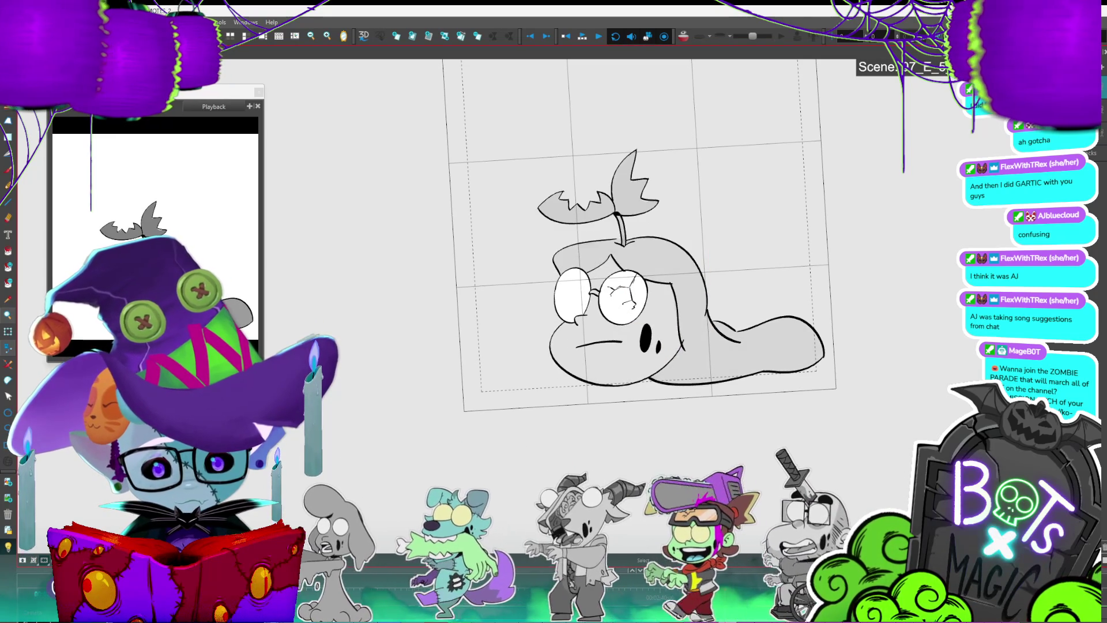
key(period)
key(period)
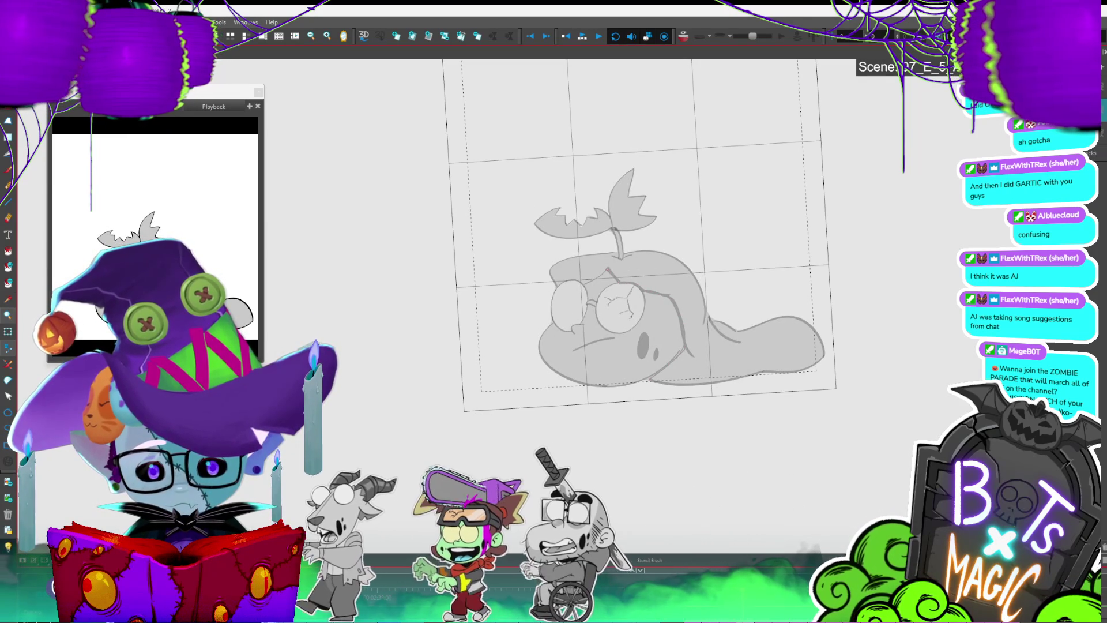
Step: Undo a stray oval stroke, then fill the tail and hair darker grey
mouse_move(542, 283)
mouse_down()
mouse_move(597, 248)
mouse_move(821, 245)
mouse_move(721, 415)
mouse_move(651, 383)
mouse_up()
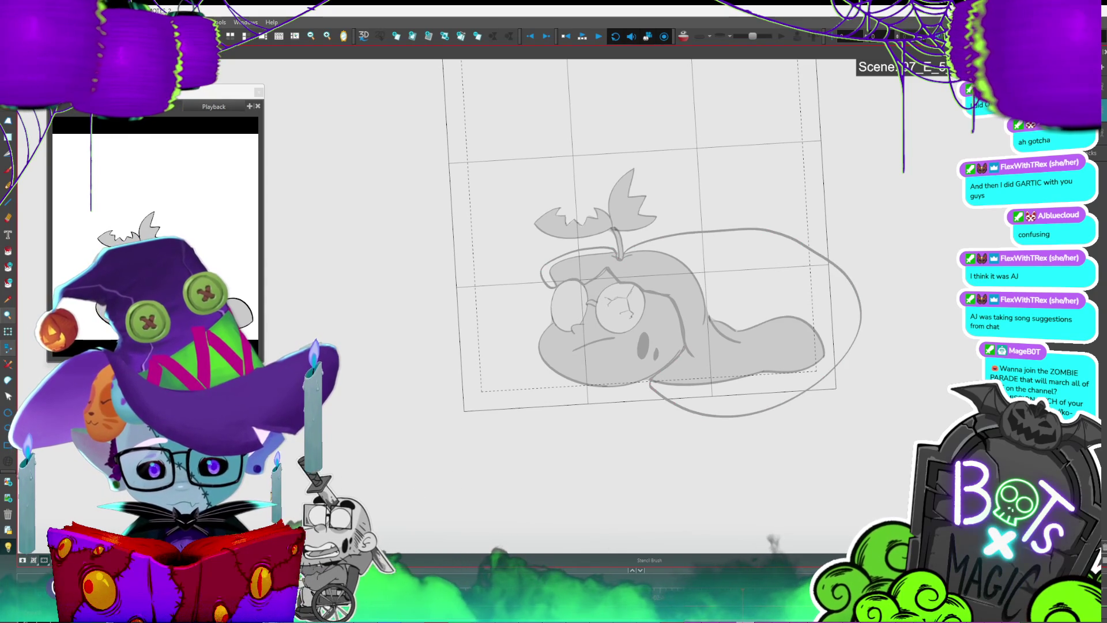
key(ctrl+z)
key(alt+i)
click(778, 338)
click(693, 314)
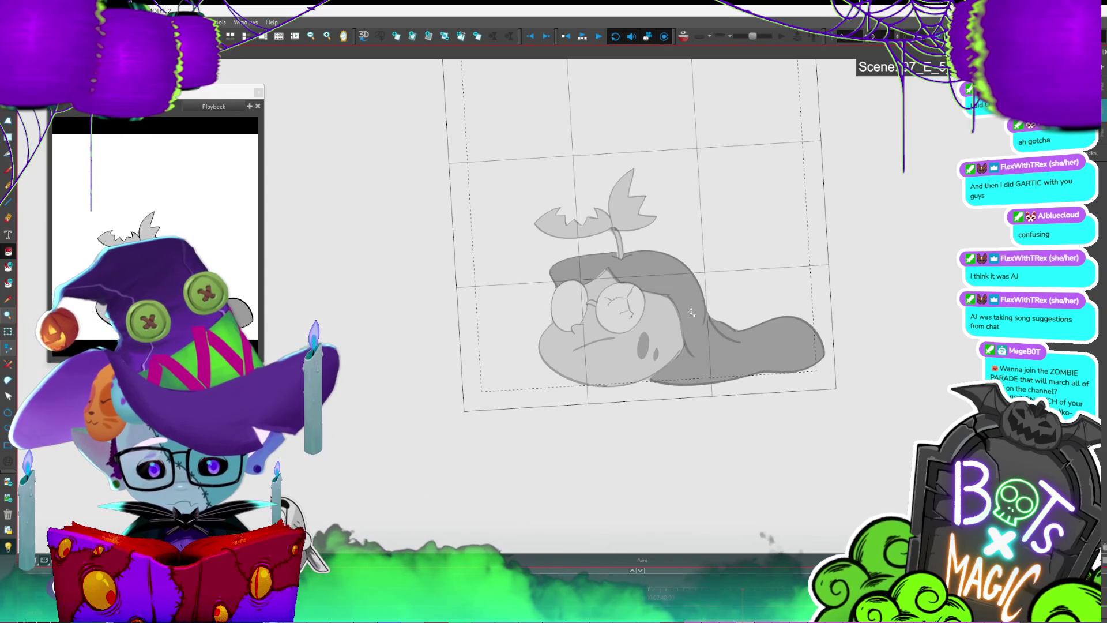
Step: Fill the leaves and stem dark grey on the next drawing, flipping neighbours to compare
key(period)
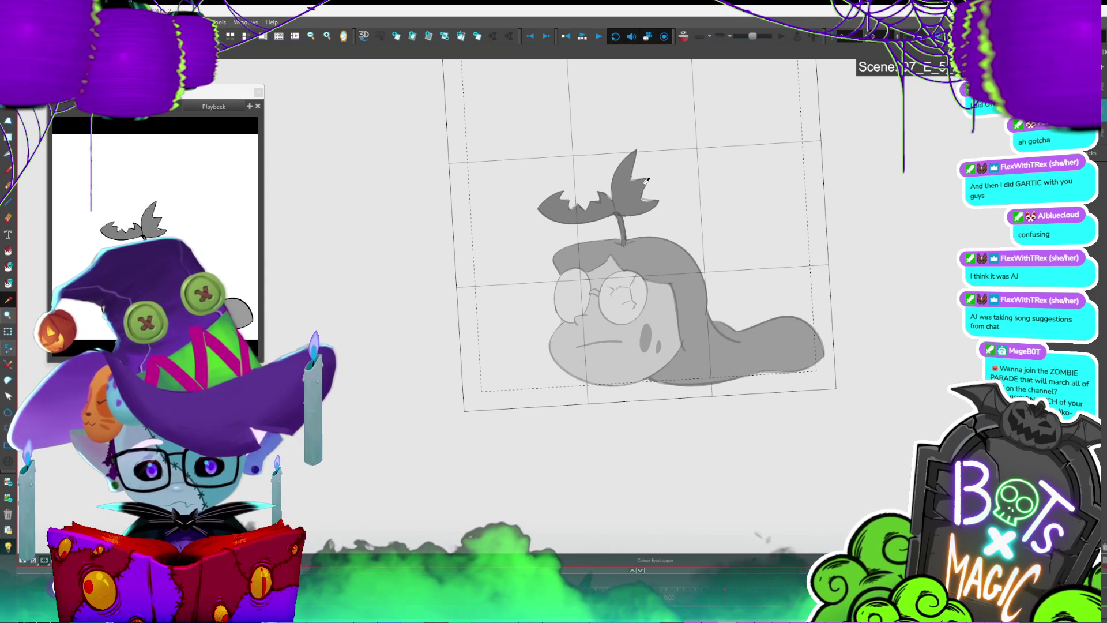
key(period)
click(635, 210)
key(comma)
key(period)
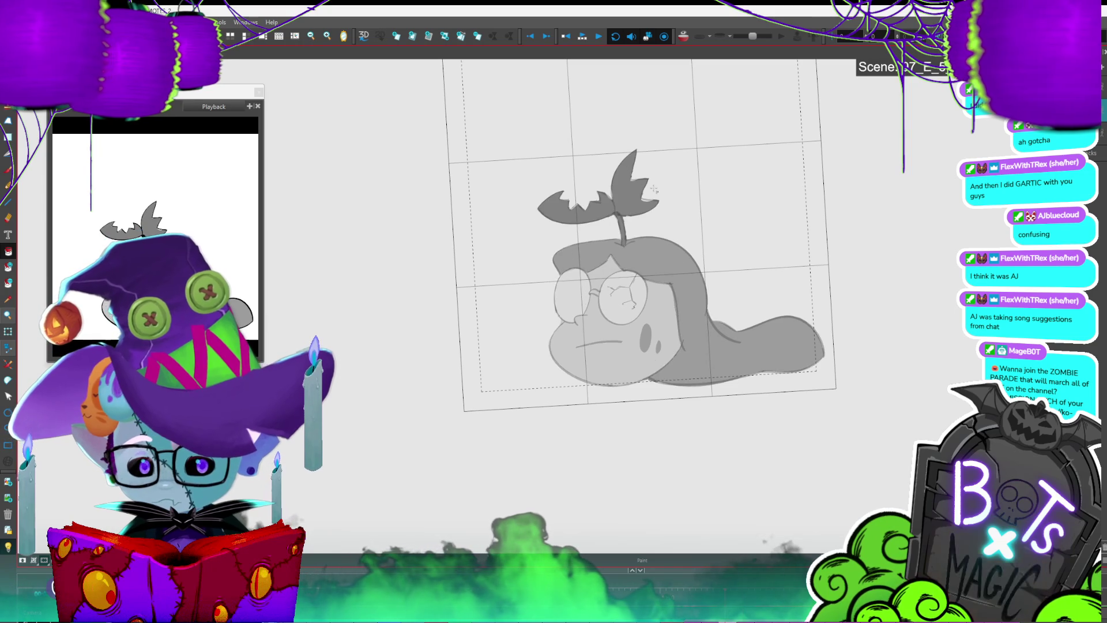
key(comma)
key(period)
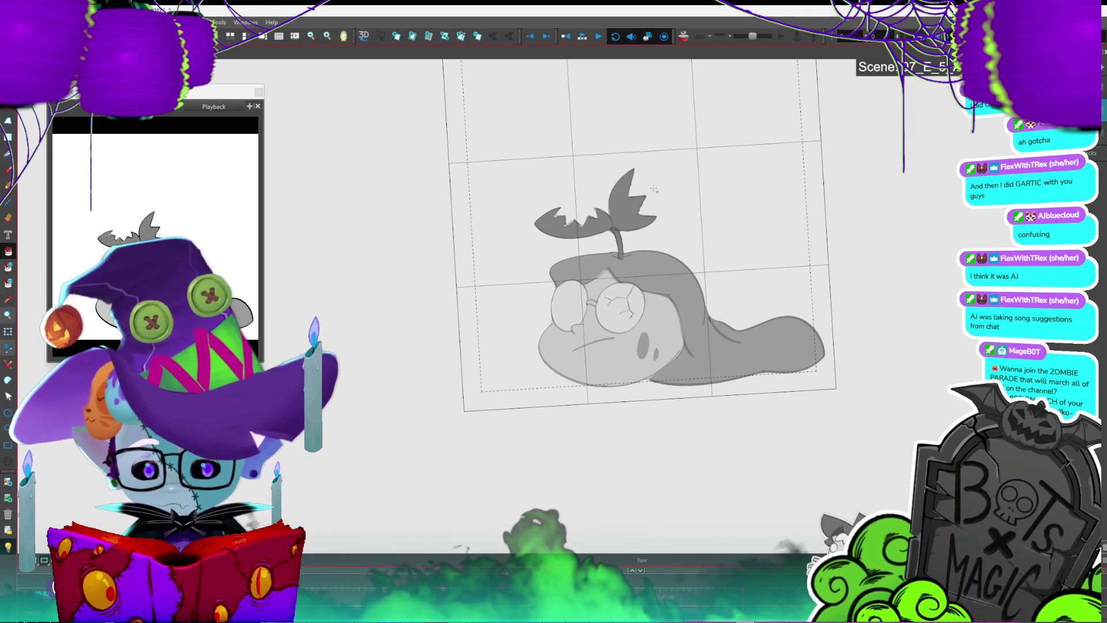
key(comma)
key(comma)
key(period)
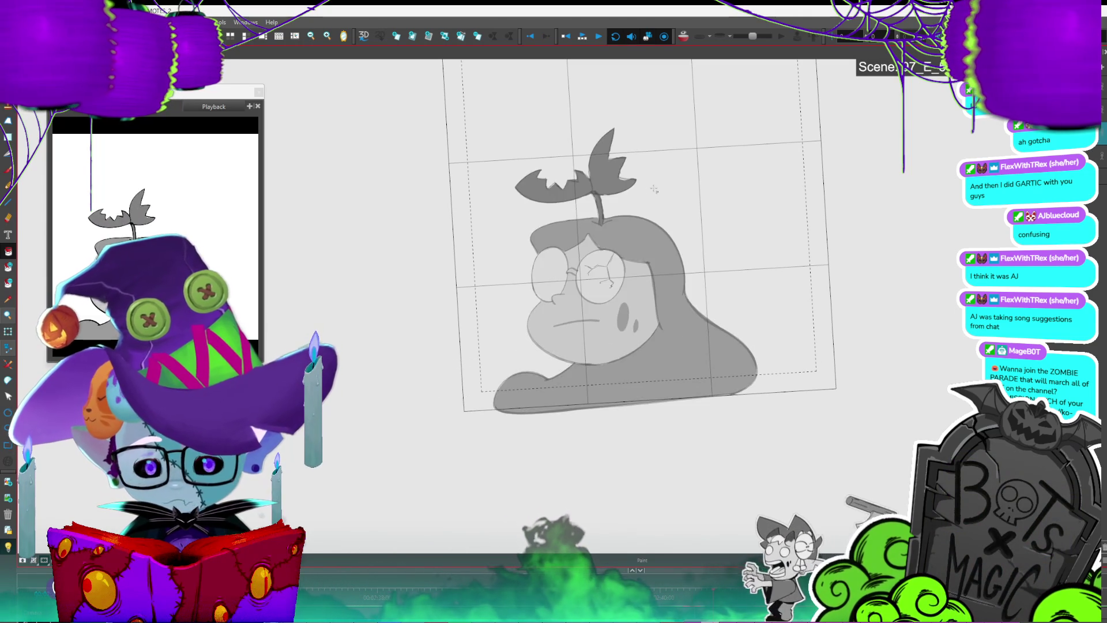
key(comma)
key(period)
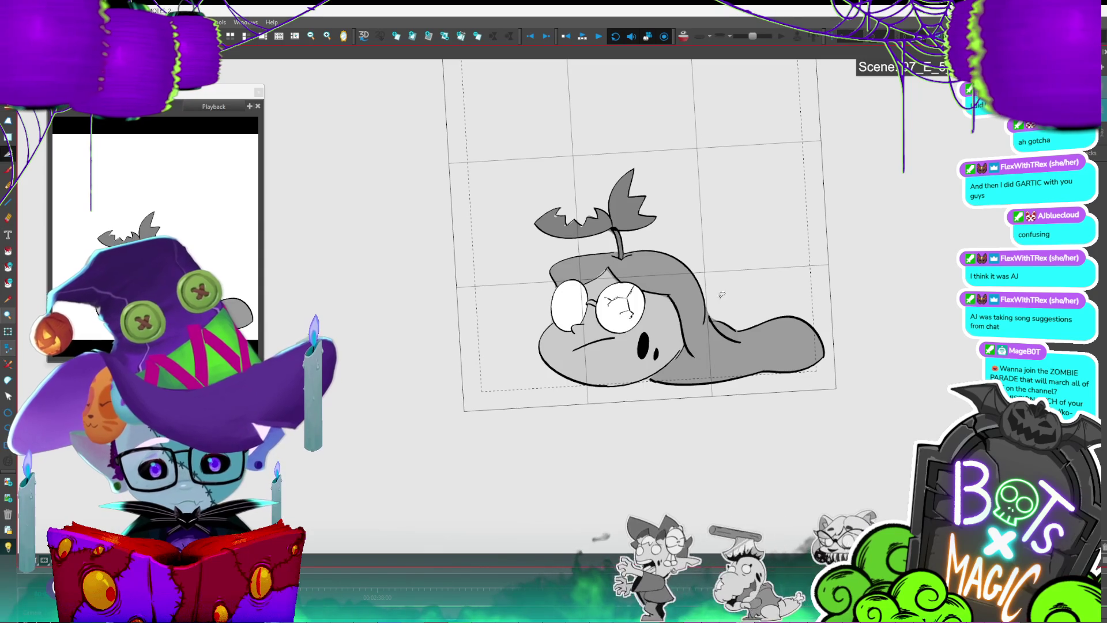
Step: Lasso the head line art and skew it slightly to the left
drag(710, 307, 654, 378)
mouse_move(494, 268)
mouse_down()
mouse_move(711, 321)
mouse_move(646, 368)
mouse_up()
drag(672, 168, 665, 167)
click(754, 151)
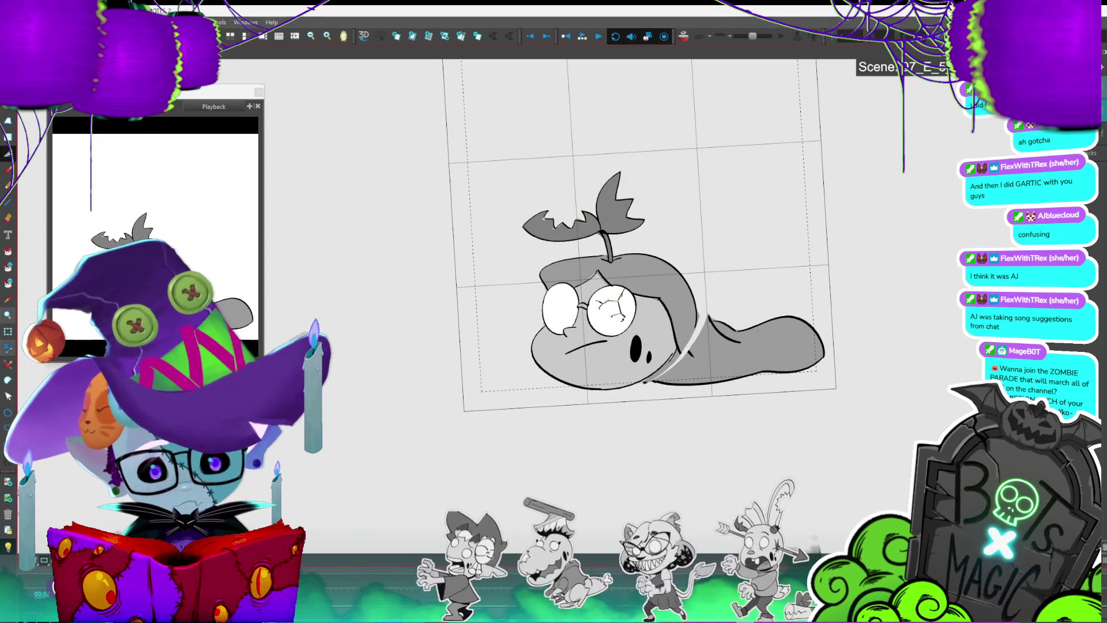
click(716, 310)
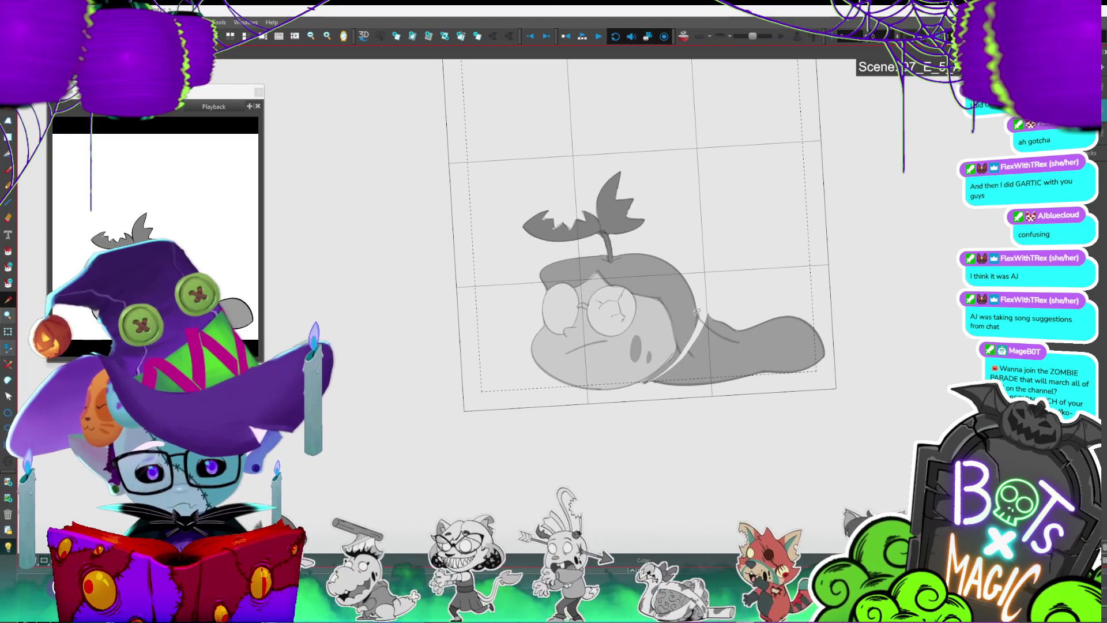
Step: Fill the gap between the hair and the head grey
key(alt+b)
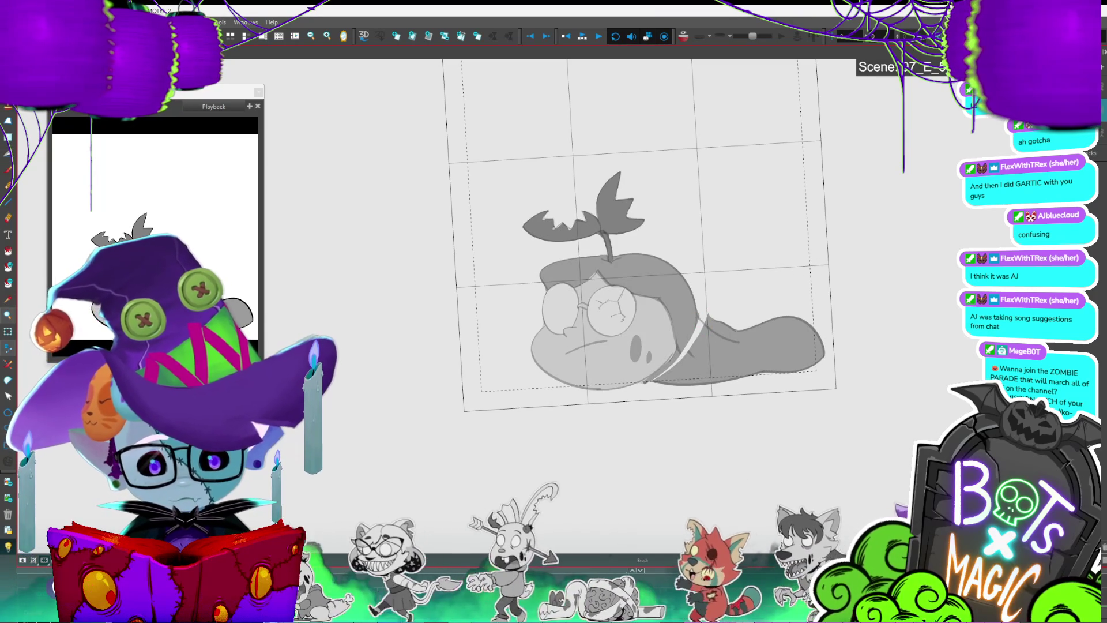
key(alt+i)
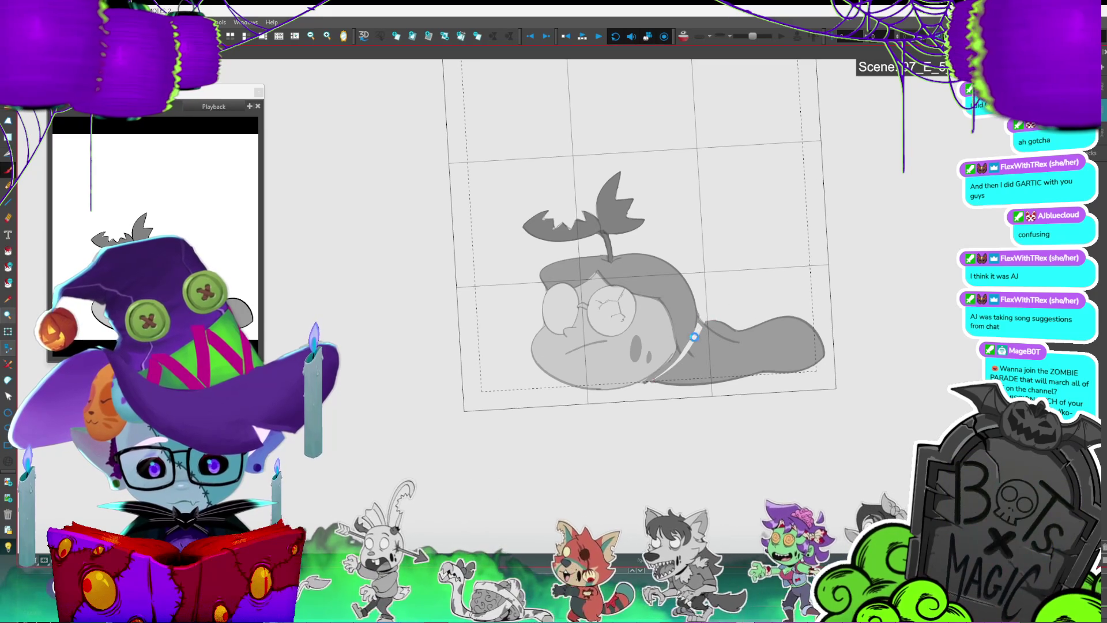
click(714, 339)
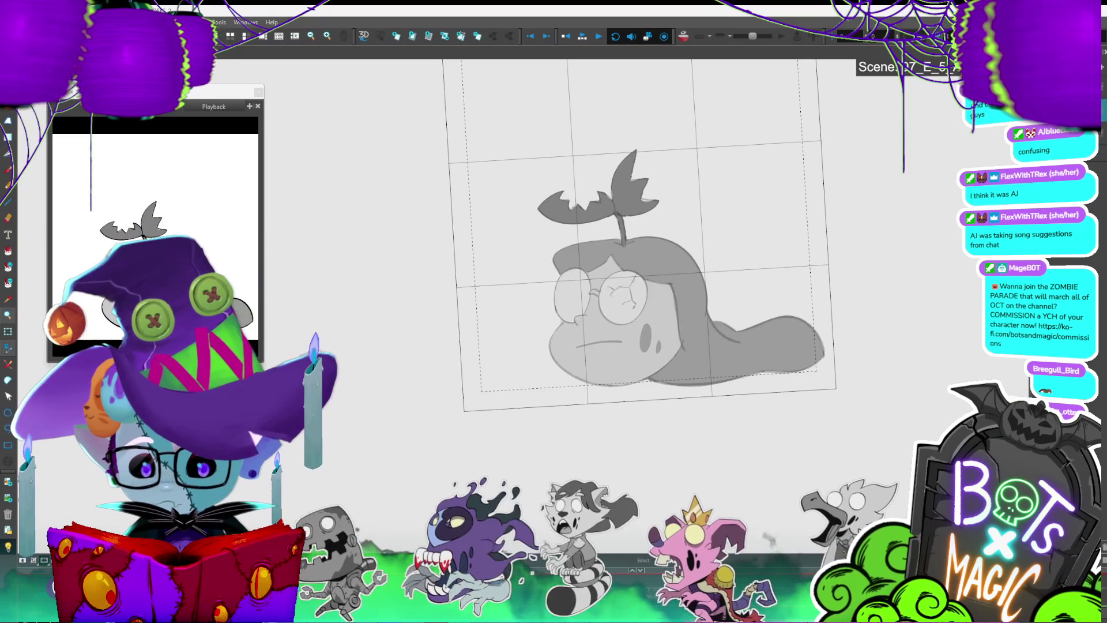
Step: Turn off the Light Table to show crisp line art and select the small cheek stroke
key(shift+l)
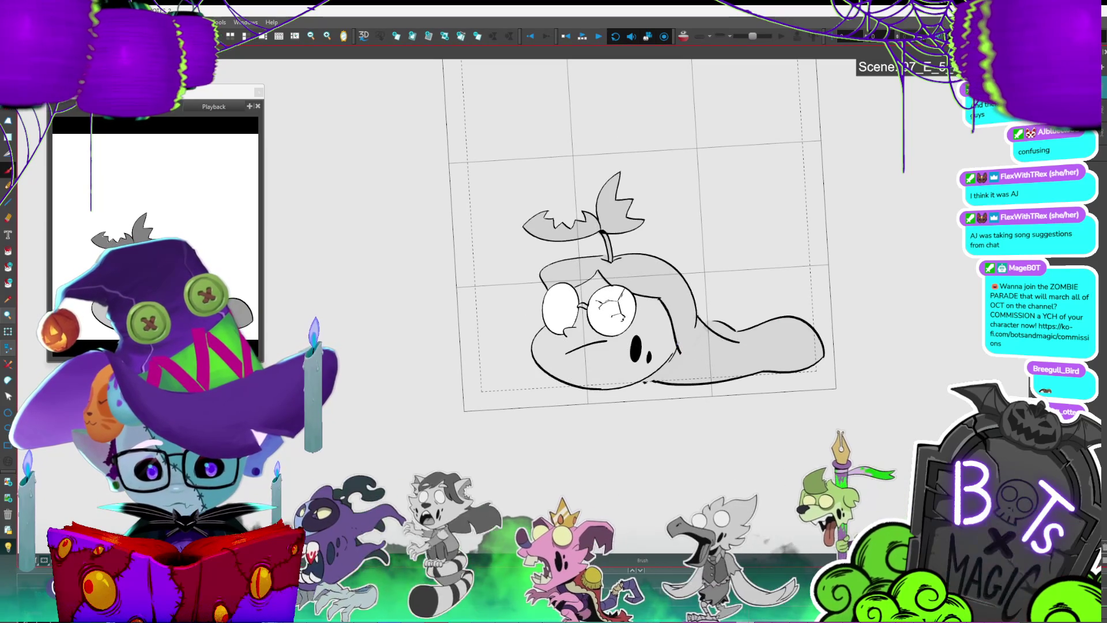
click(681, 350)
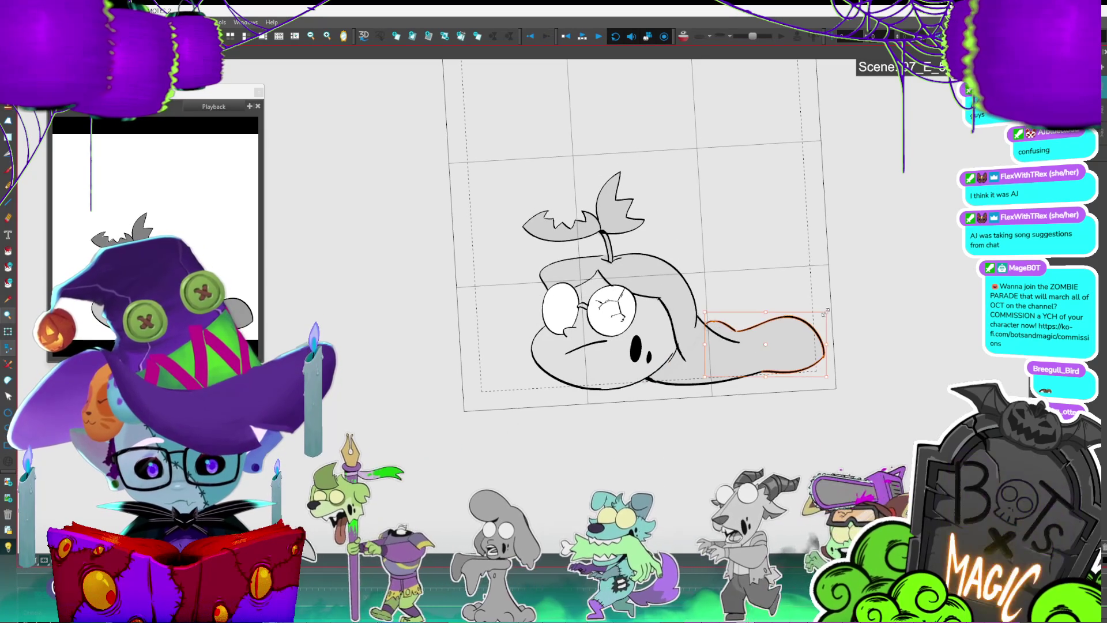
Step: With the Light Table on, fill the lying-head drawing's tail grey
click(826, 338)
key(shift+l)
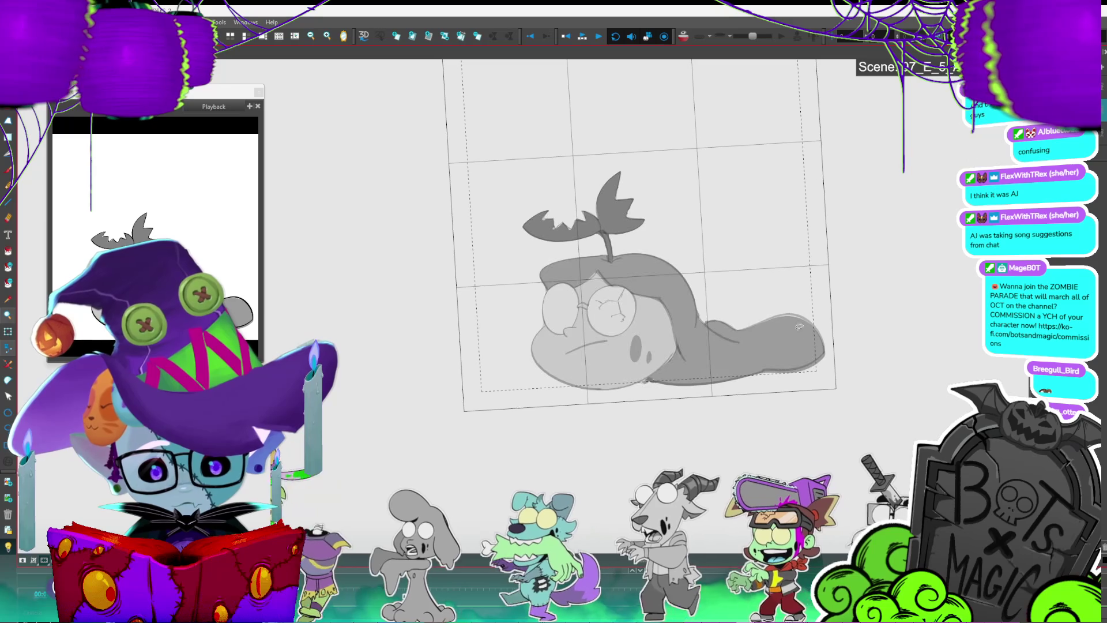
click(852, 315)
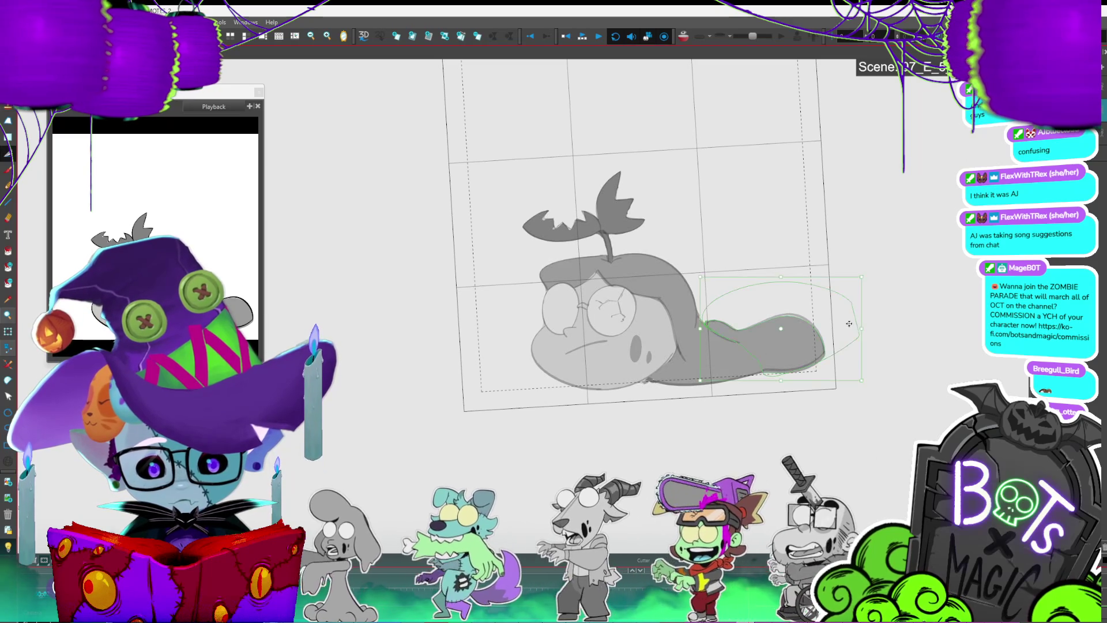
click(839, 318)
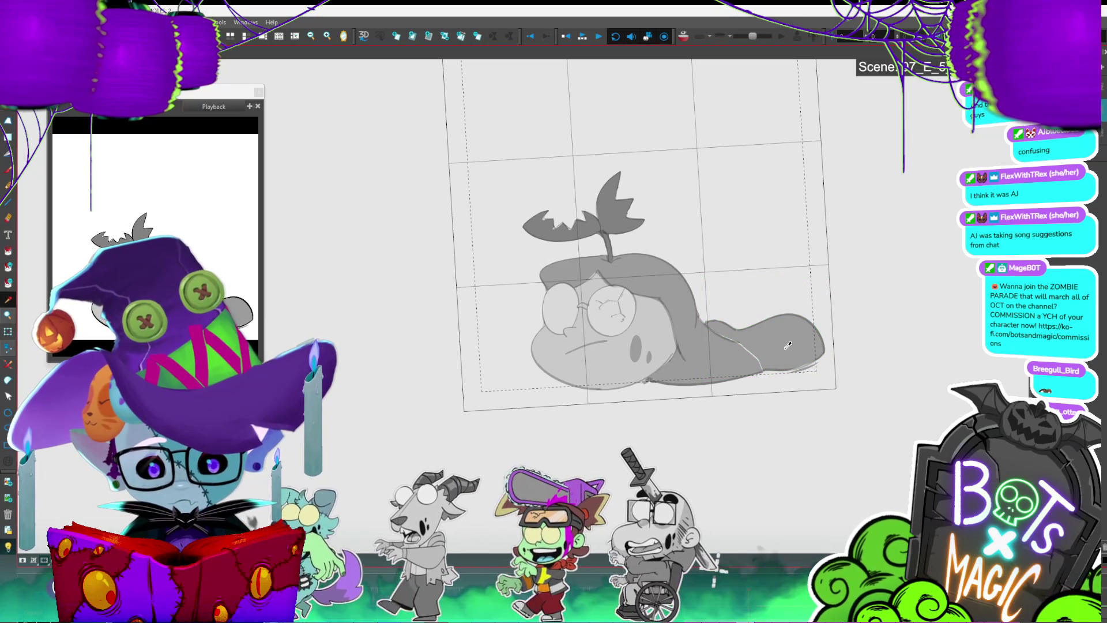
key(alt+i)
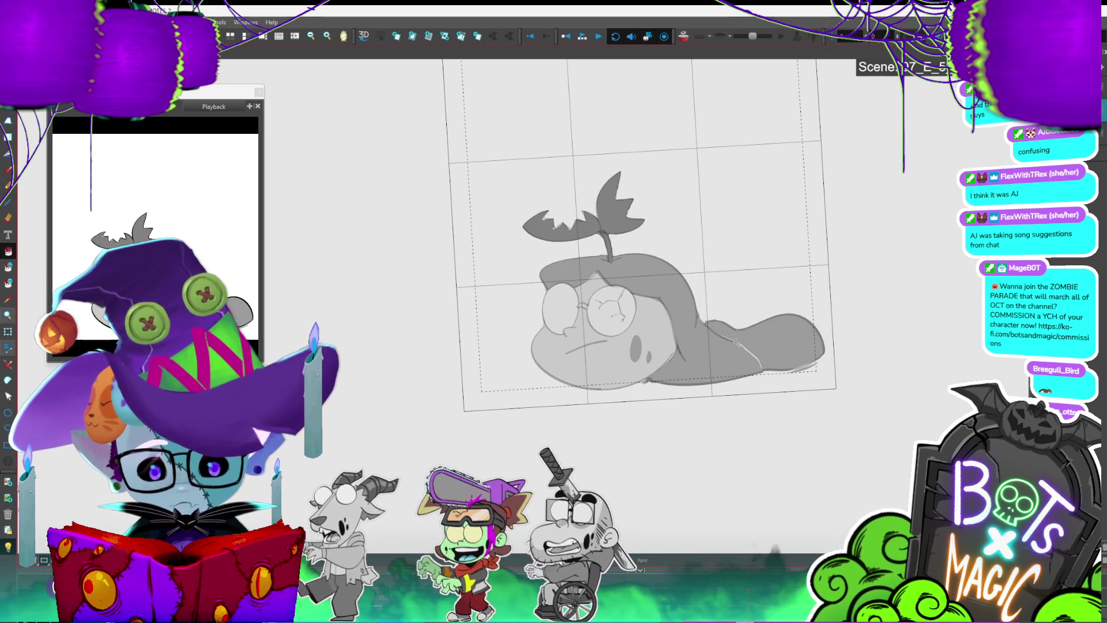
click(746, 355)
Step: Flip frames to compare, ending on the upright open-mouthed head drawing
key(period)
key(comma)
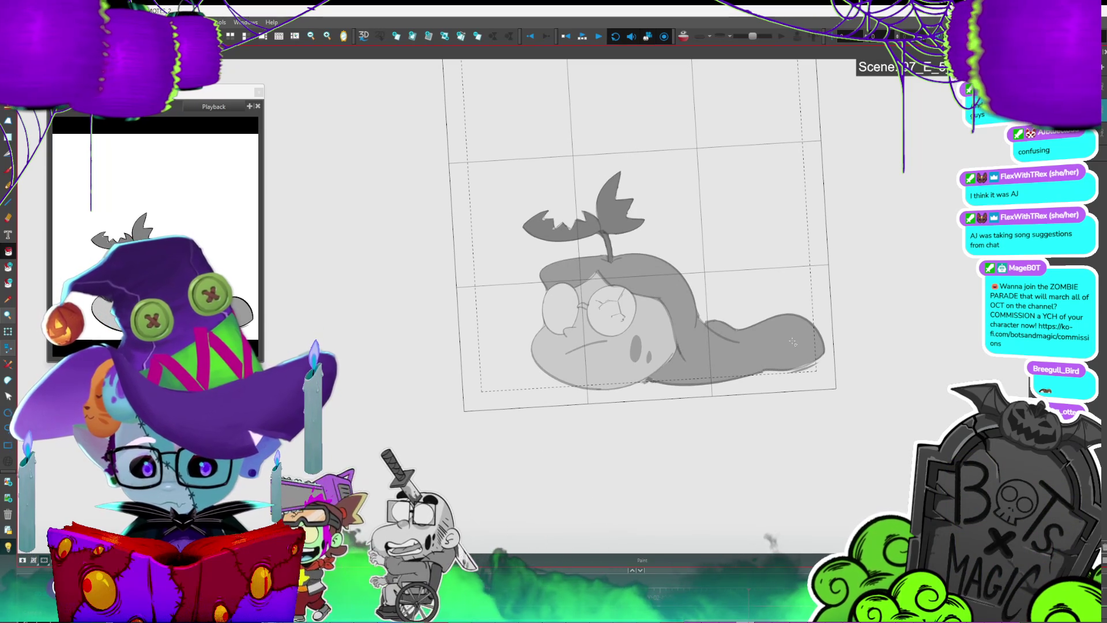
key(period)
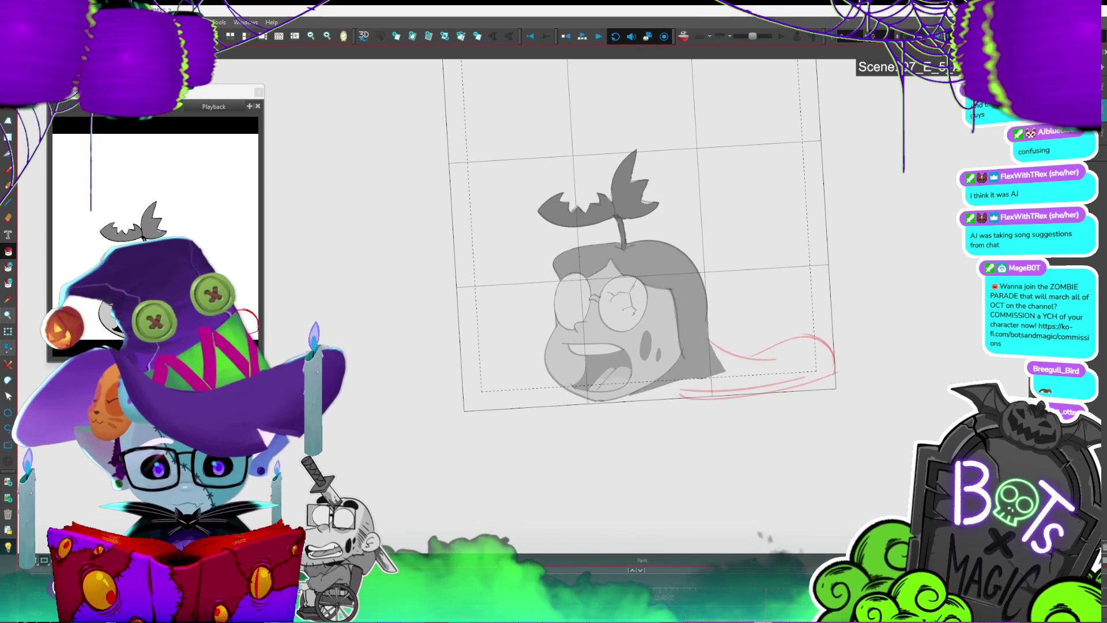
Step: Turn off the Light Table and shift the whole open-mouthed head drawing slightly up-left
key(shift+l)
key(period)
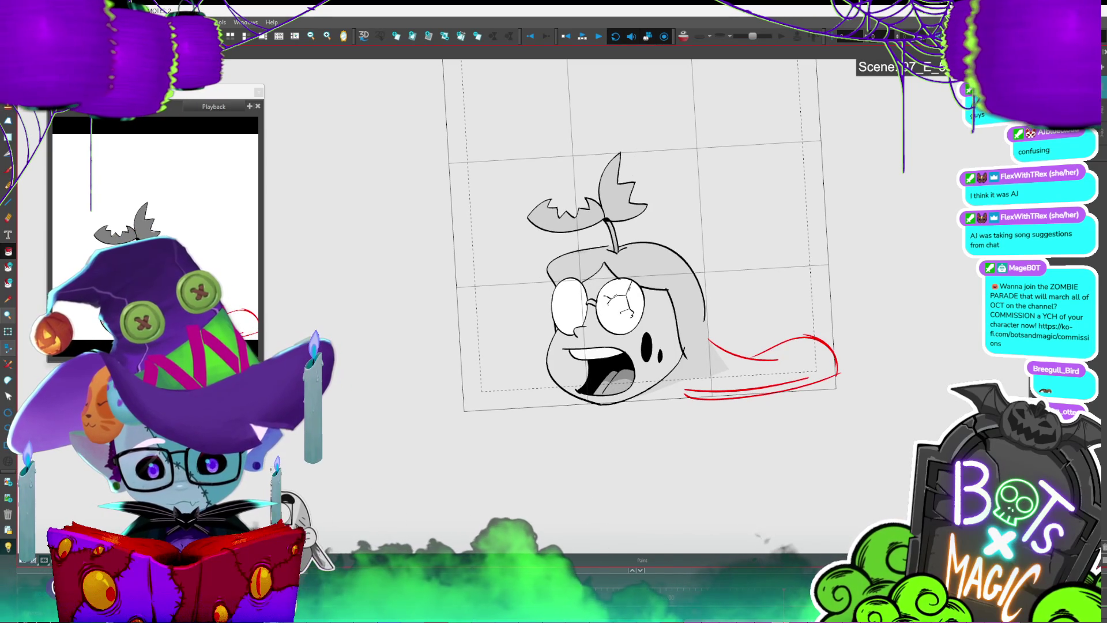
key(period)
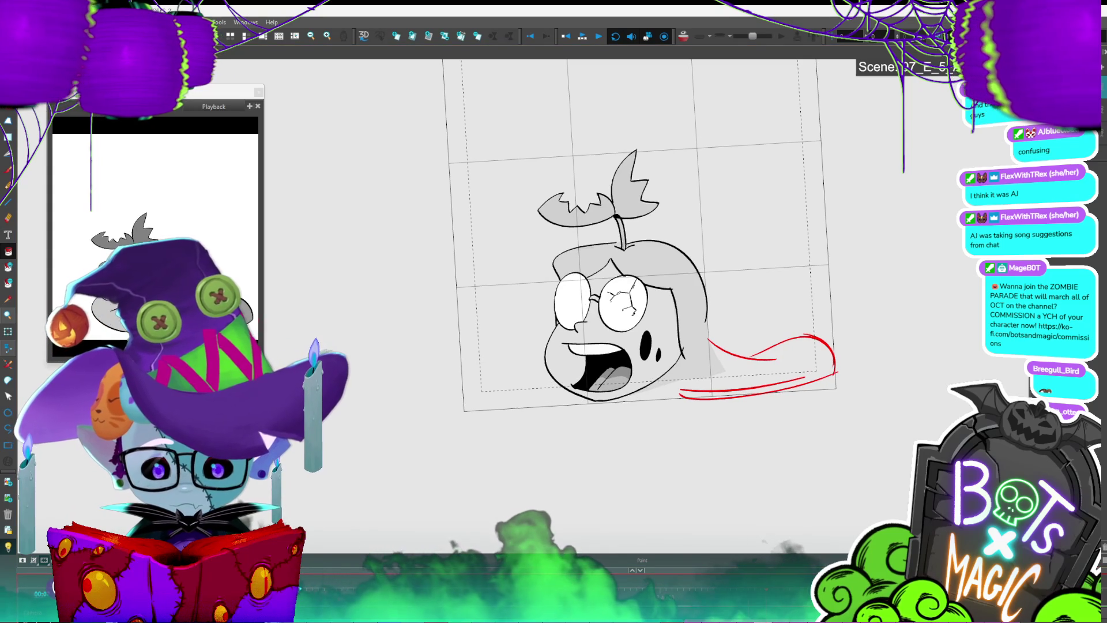
key(period)
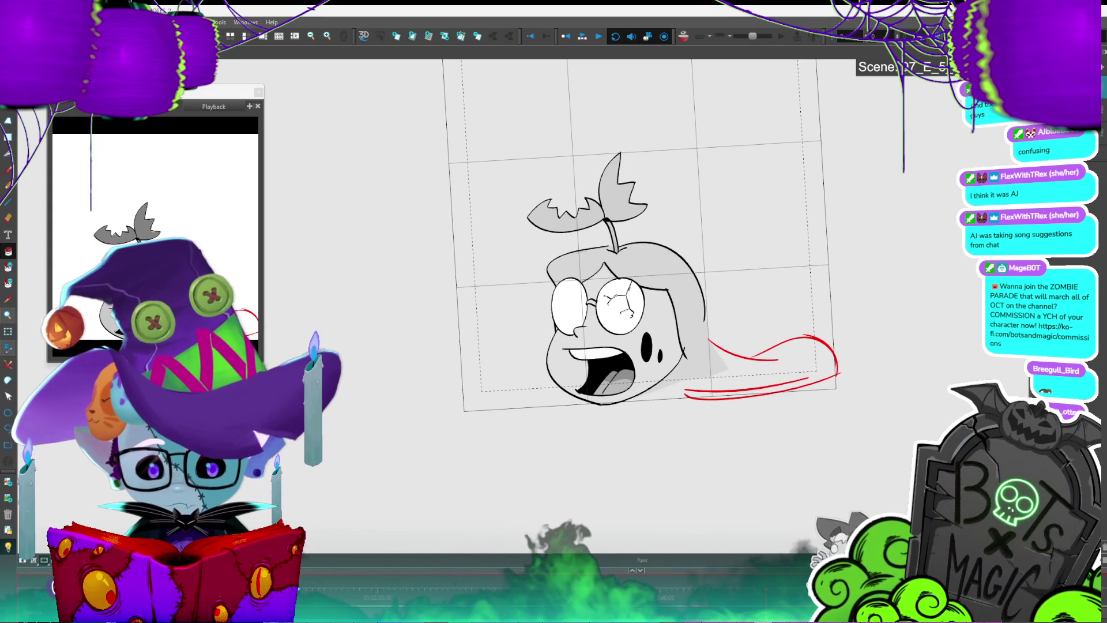
key(alt+s)
key(ctrl+a)
drag(794, 350, 778, 328)
Step: Delete the red sketch tail strokes, then select the pool outline on the lying-head drawing
drag(657, 397, 870, 296)
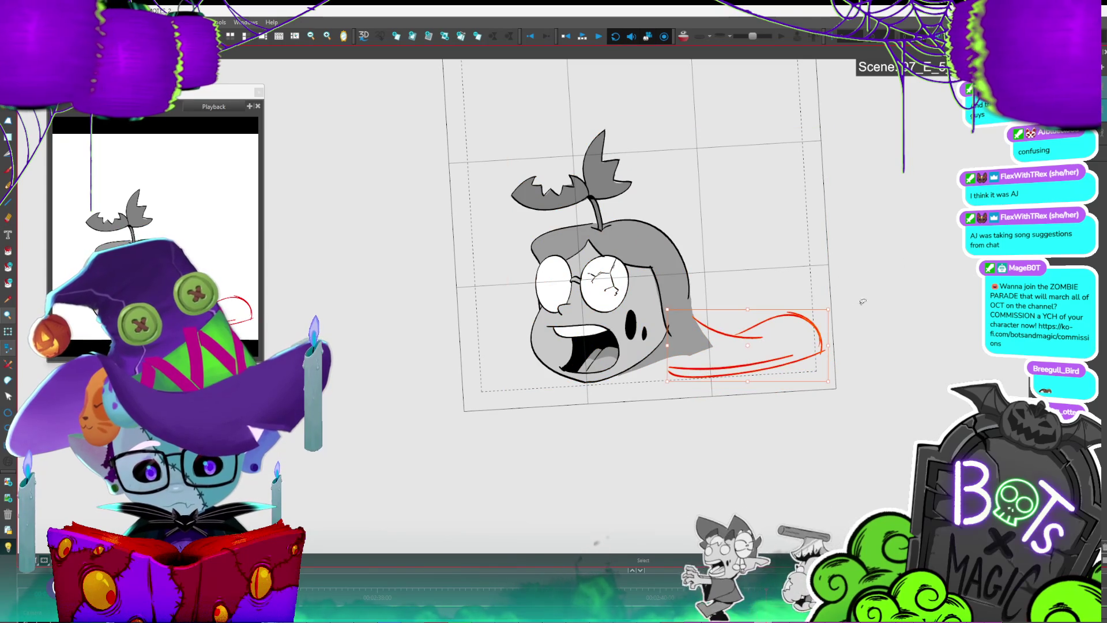
key(Delete)
key(period)
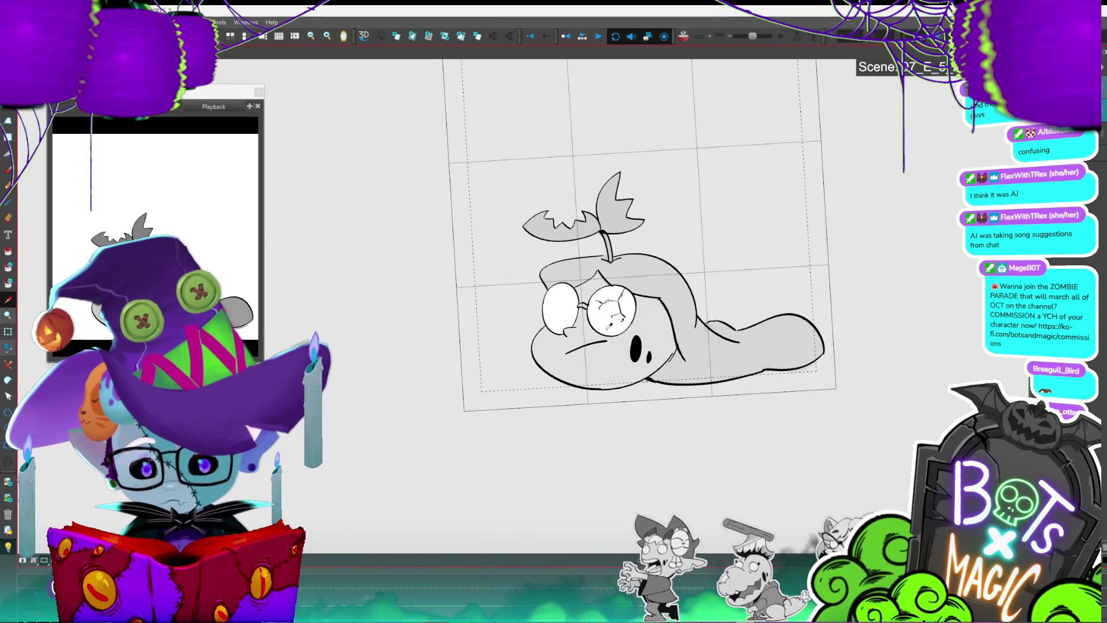
key(comma)
key(period)
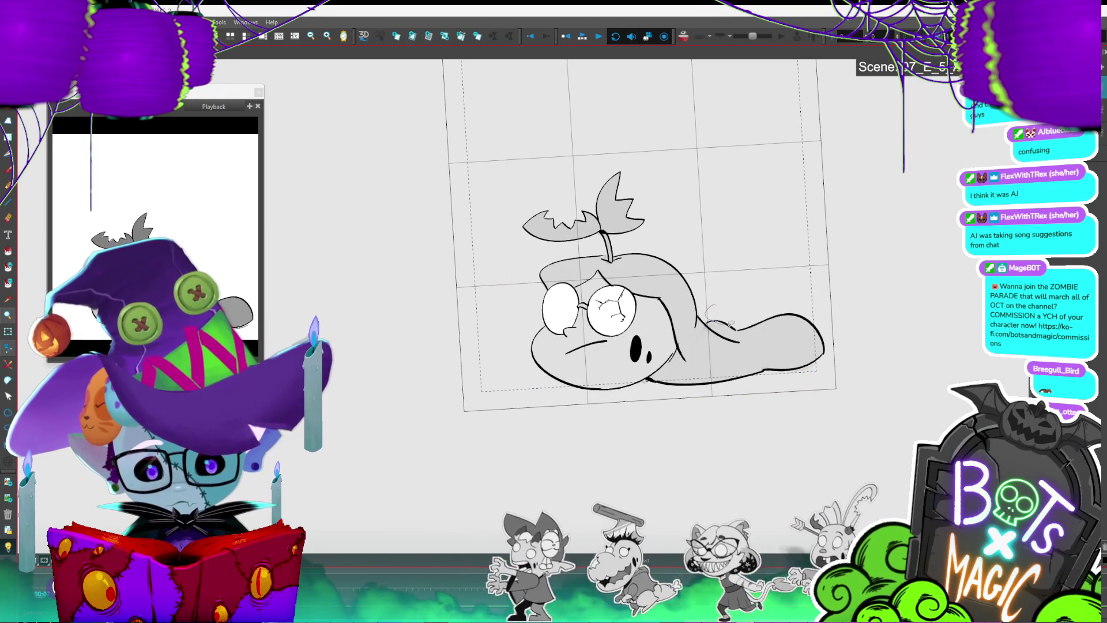
drag(800, 369, 819, 305)
Step: Copy the pool outline into the open-mouthed head drawing and nudge it left and down
key(ctrl+c)
key(comma)
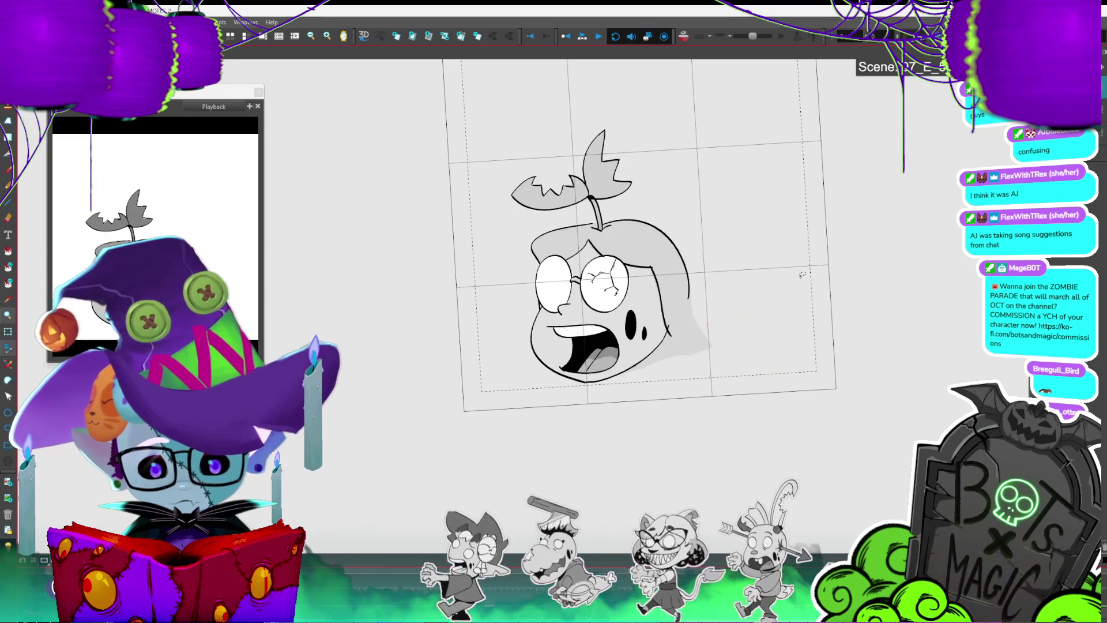
key(ctrl+v)
drag(745, 312, 734, 317)
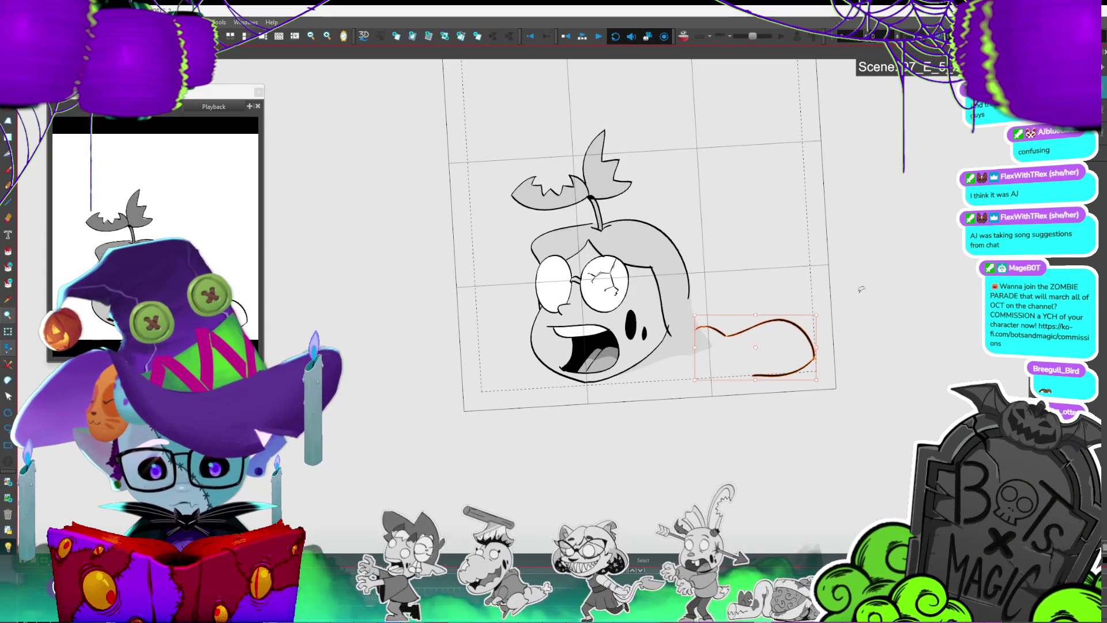
key(Escape)
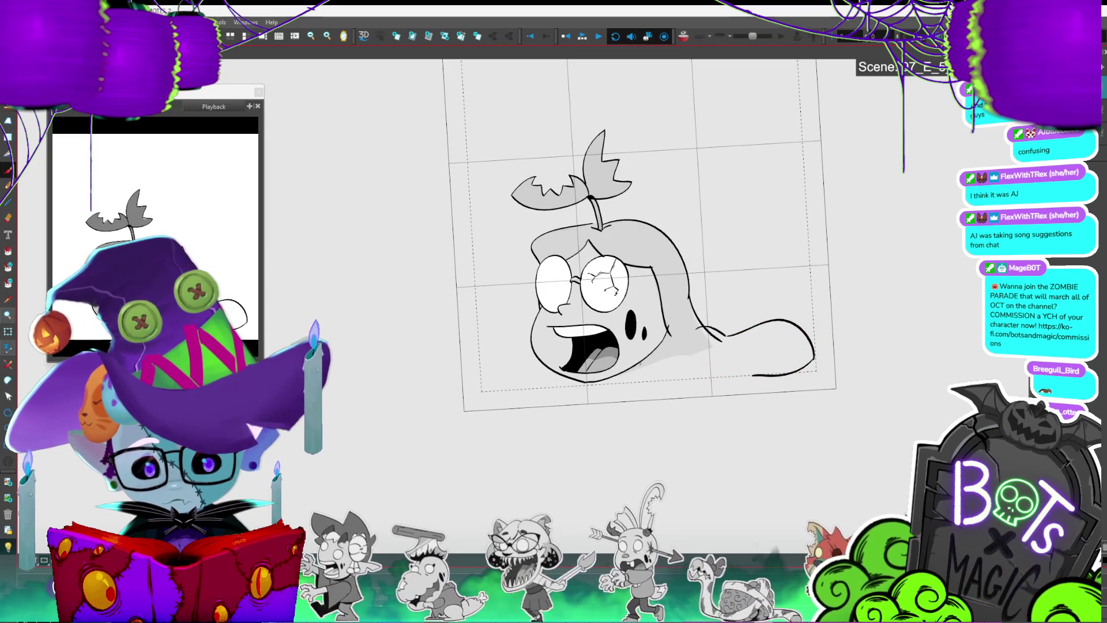
Step: Raise the pool's bottom edge slightly, then dim the drawing as a tracing reference
click(761, 382)
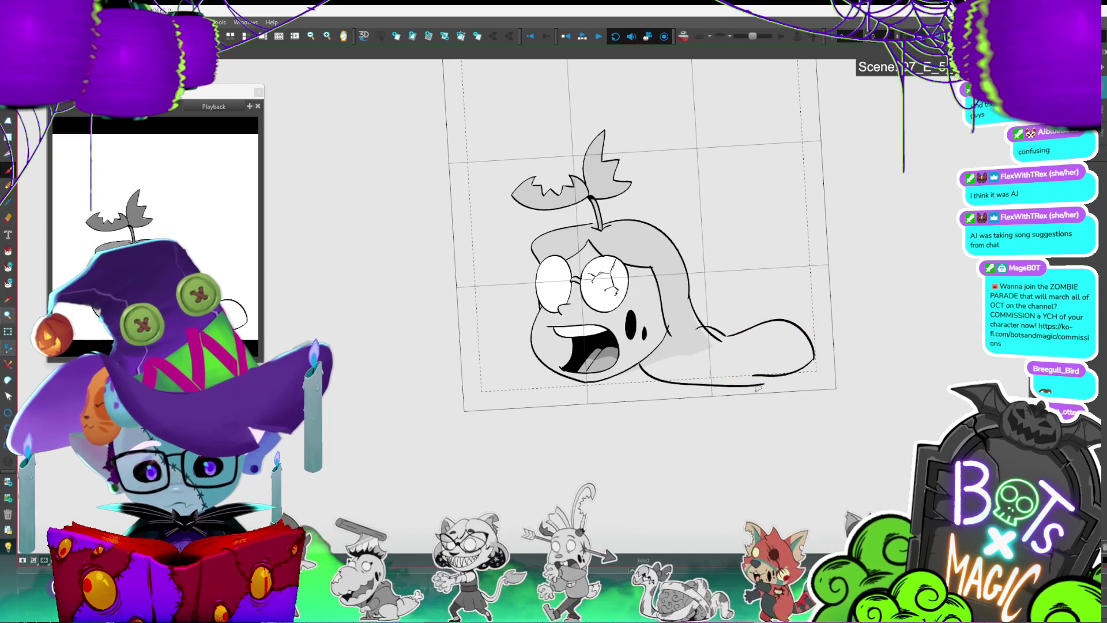
drag(637, 379, 638, 375)
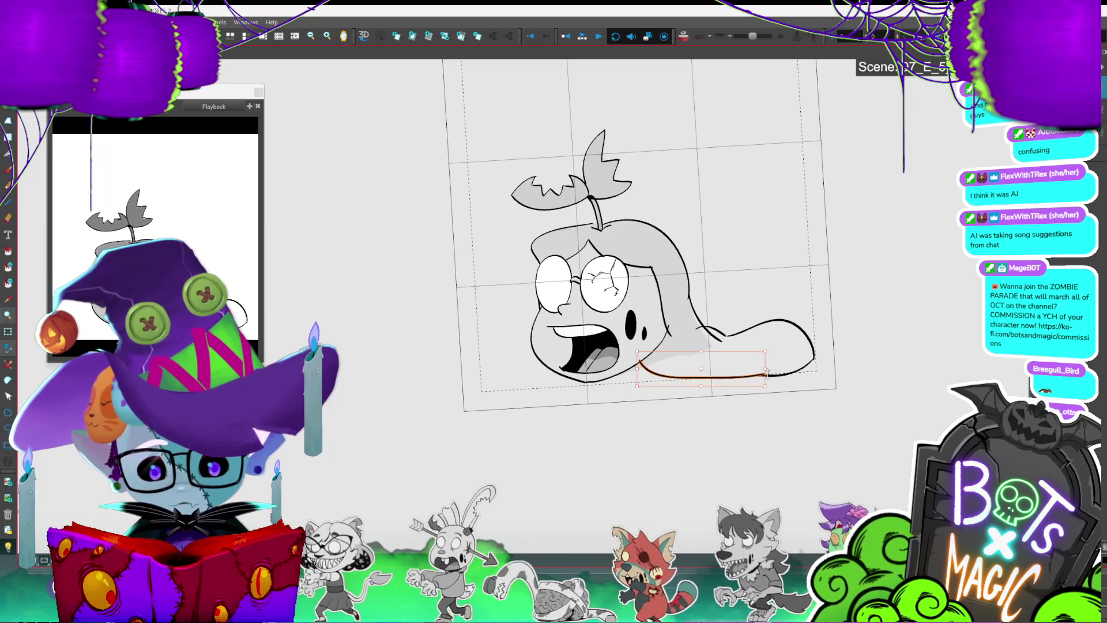
key(alt+b)
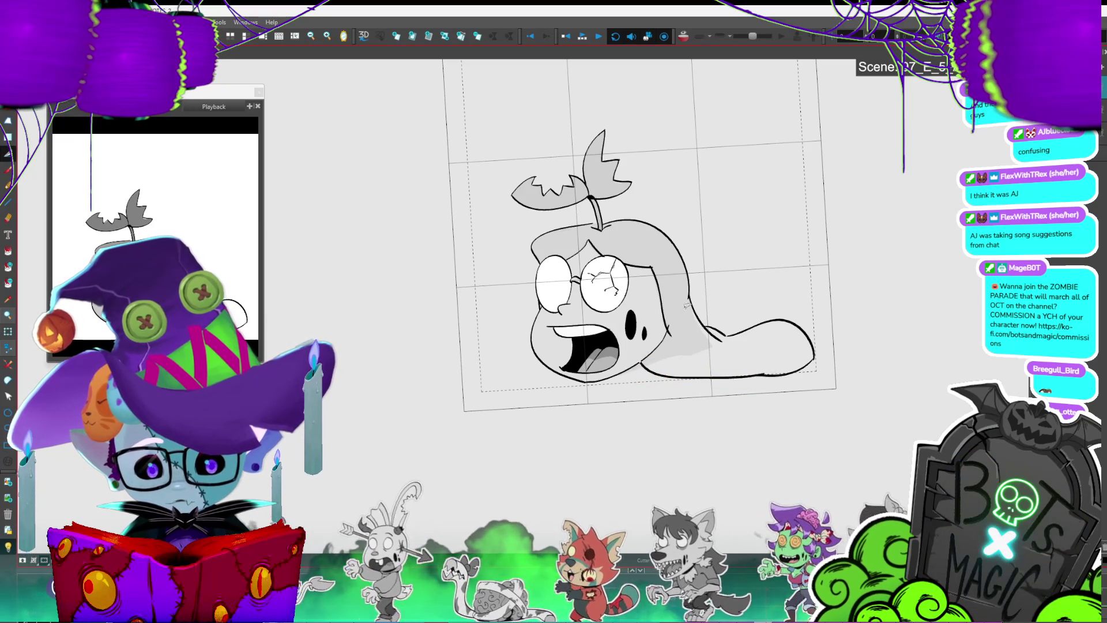
key(shift+l)
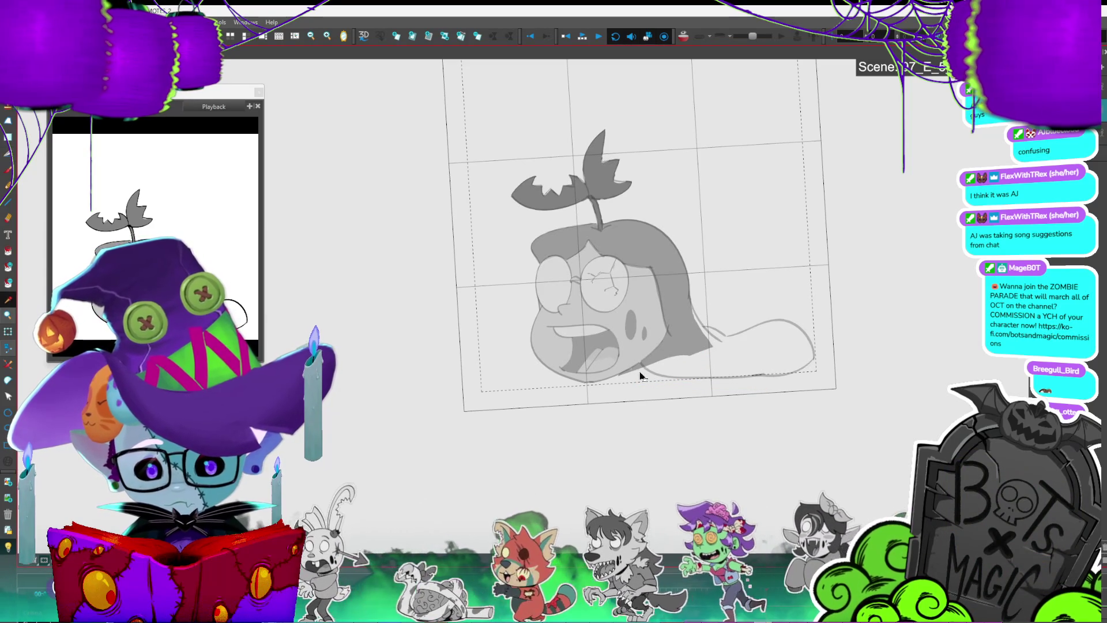
click(625, 367)
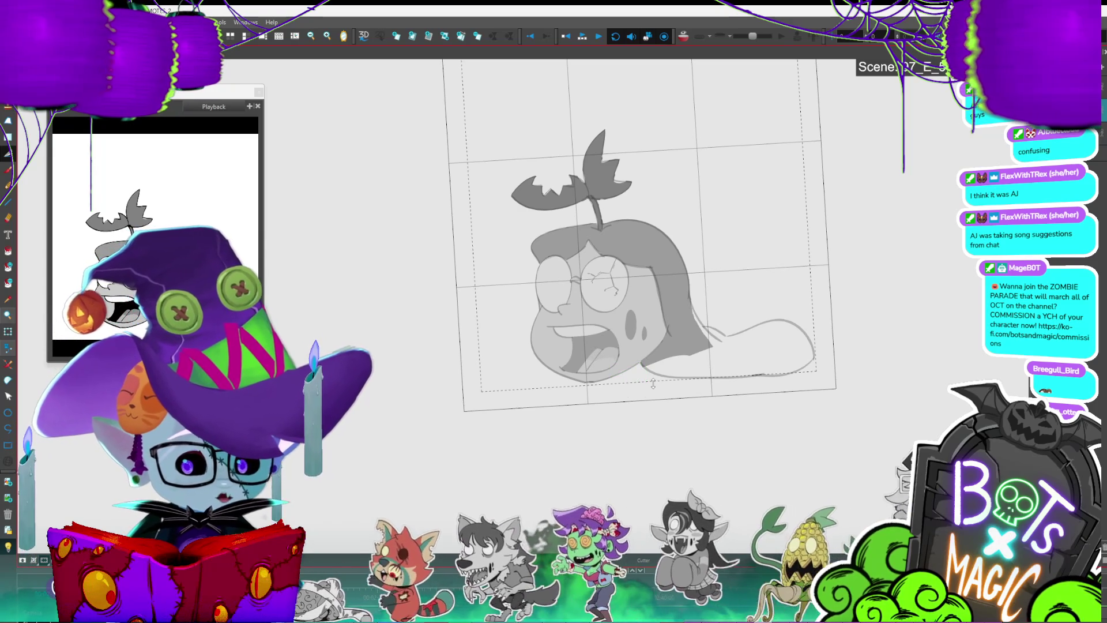
key(2)
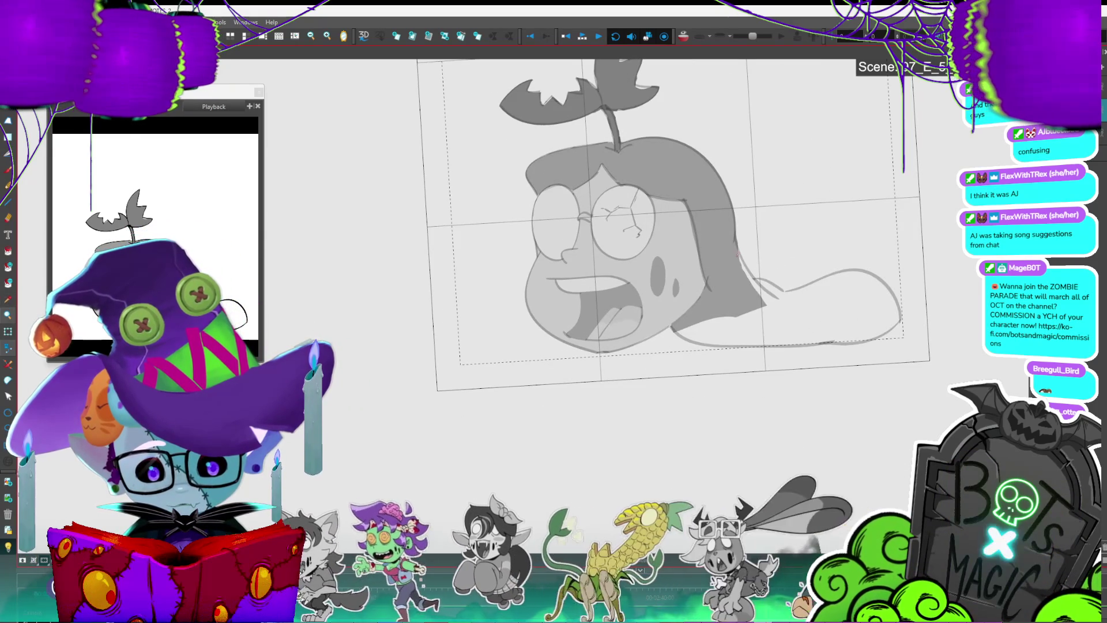
Step: Brush-trace the blood pool's lower edge, fill the pool grey, then play back the frames
key(alt+b)
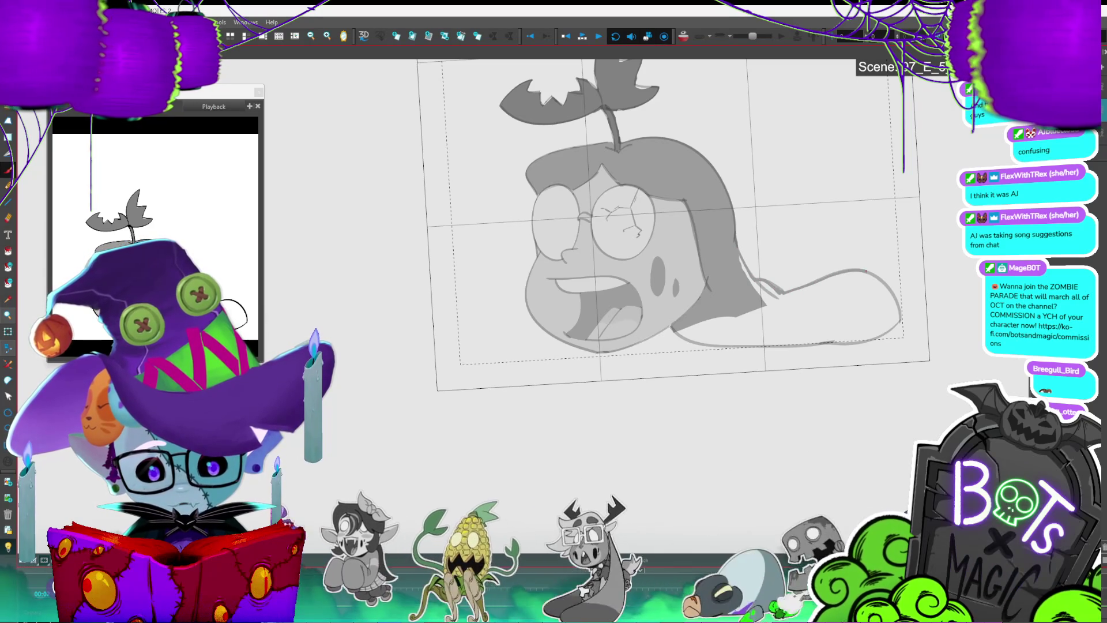
mouse_move(830, 342)
mouse_down()
mouse_move(733, 348)
mouse_move(678, 333)
mouse_up()
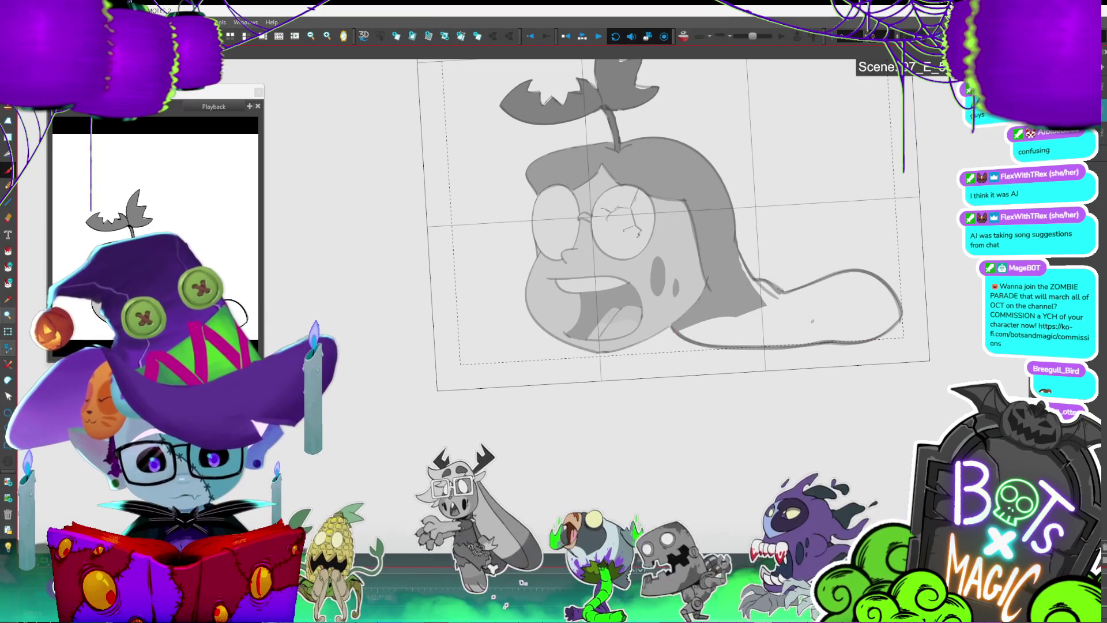
click(828, 314)
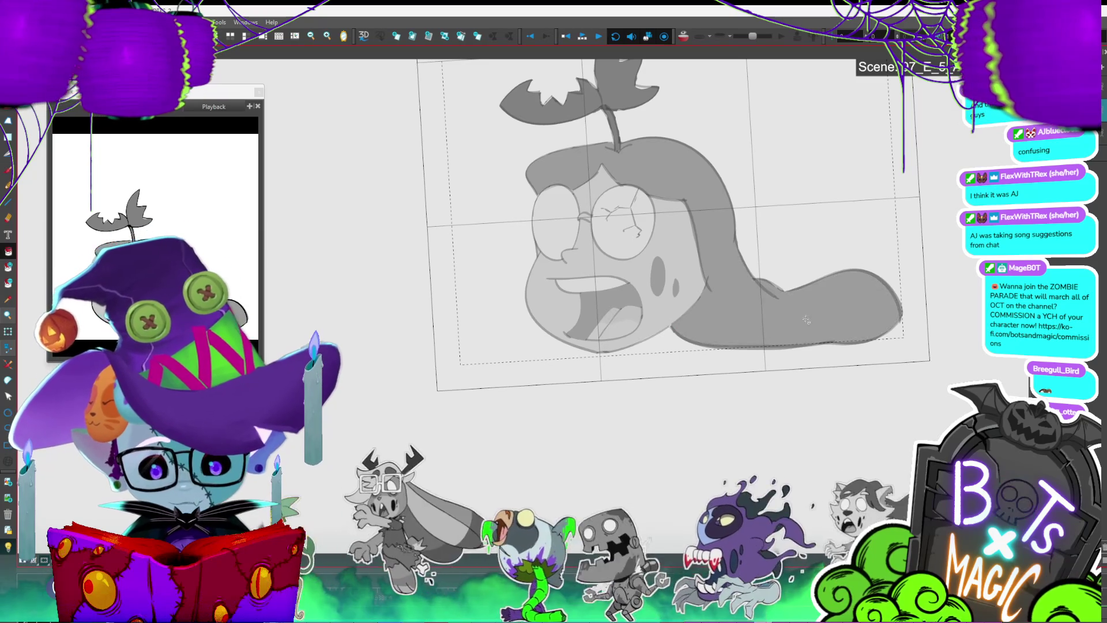
key(period)
key(period)
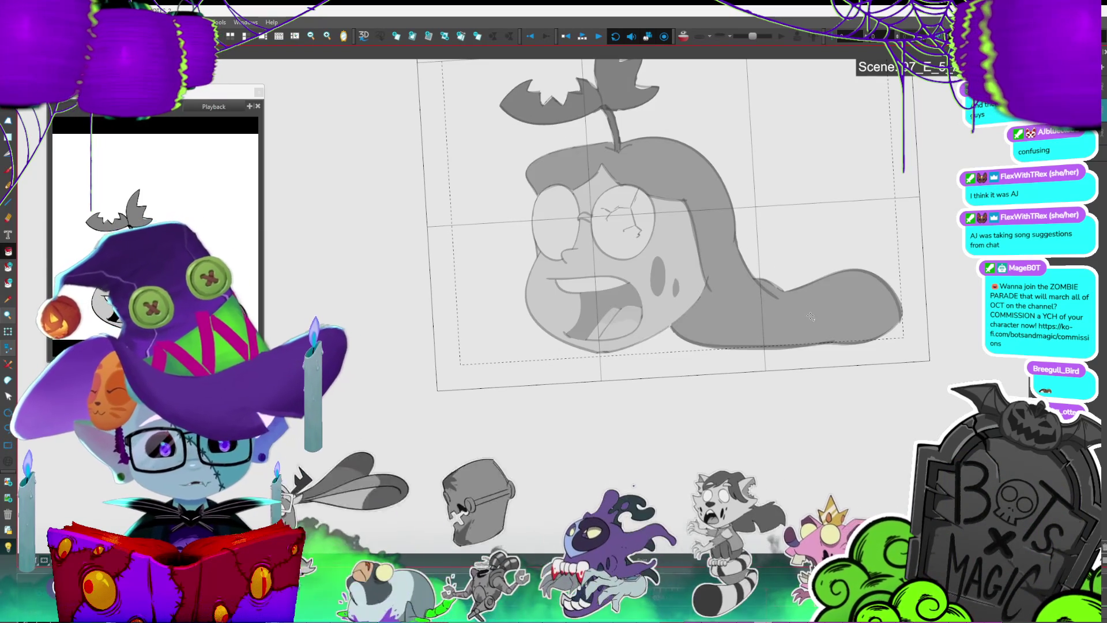
key(Return)
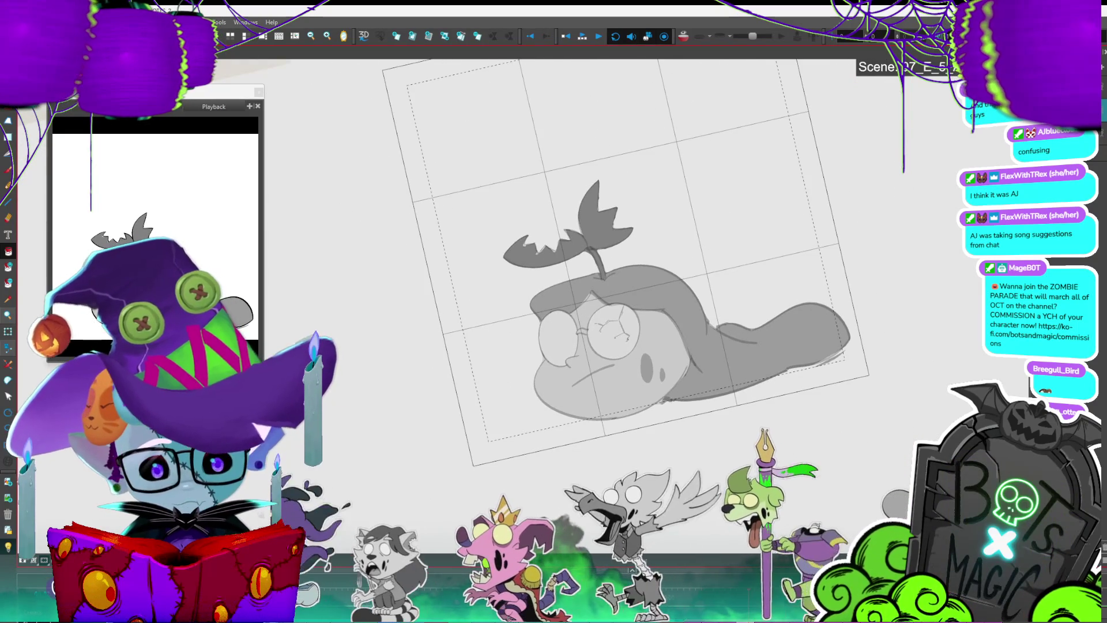
Step: Straighten the tilted view upright and move on to the open-mouthed head drawing
click(663, 416)
click(688, 416)
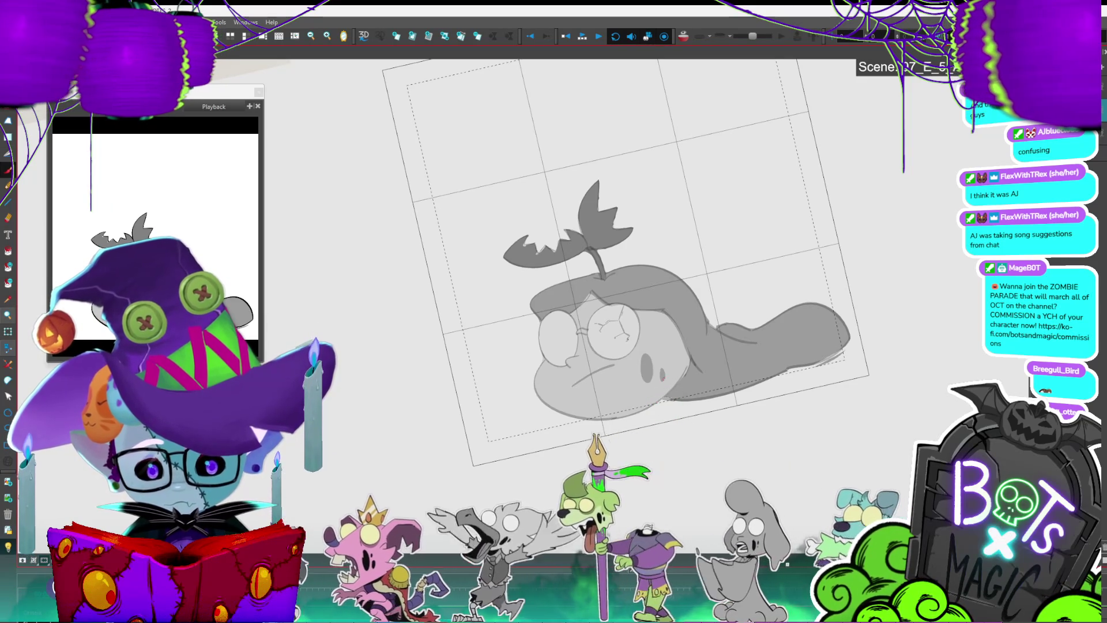
scroll(569, 344, down, 3)
key(shift+x)
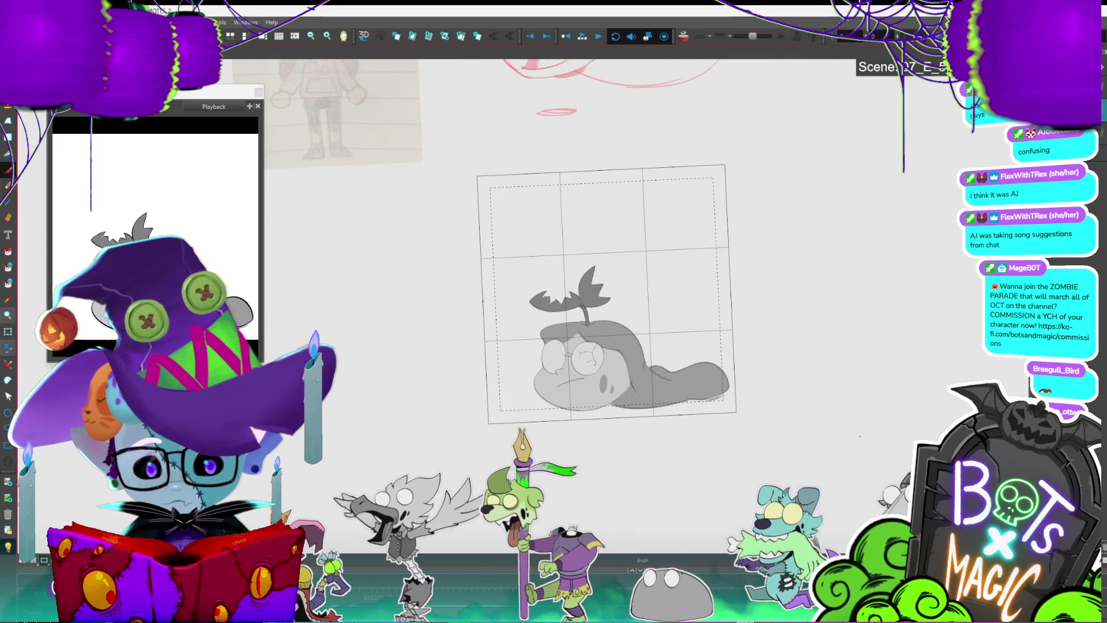
key(period)
key(period)
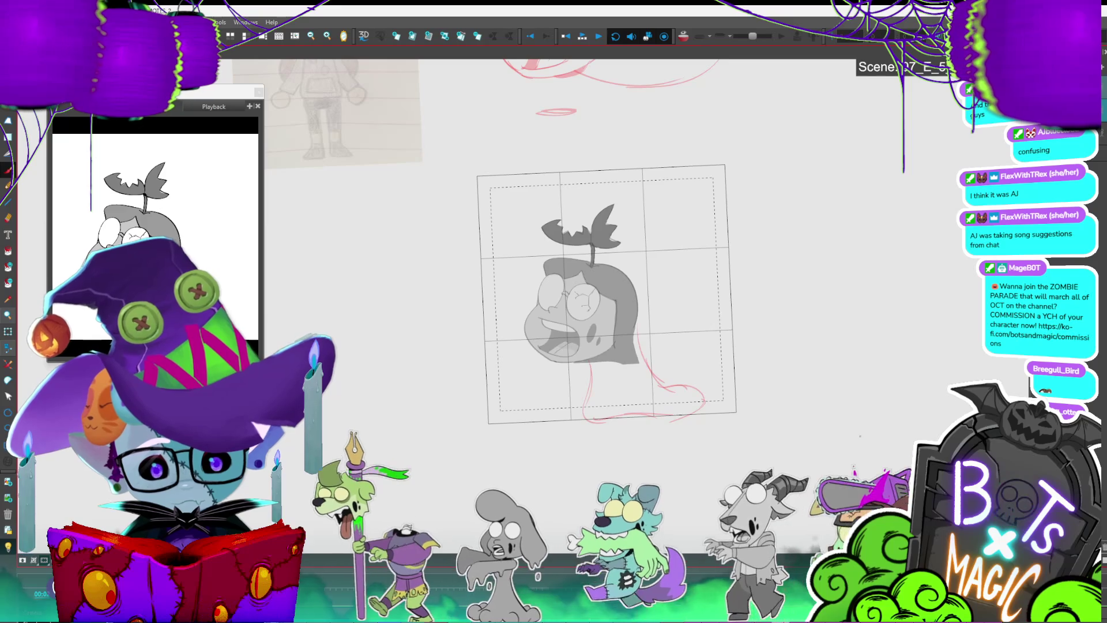
Step: Lasso just the head lines and rotate them slightly to a new angle, then deselect
key(ctrl+a)
drag(655, 155, 625, 370)
drag(591, 174, 651, 161)
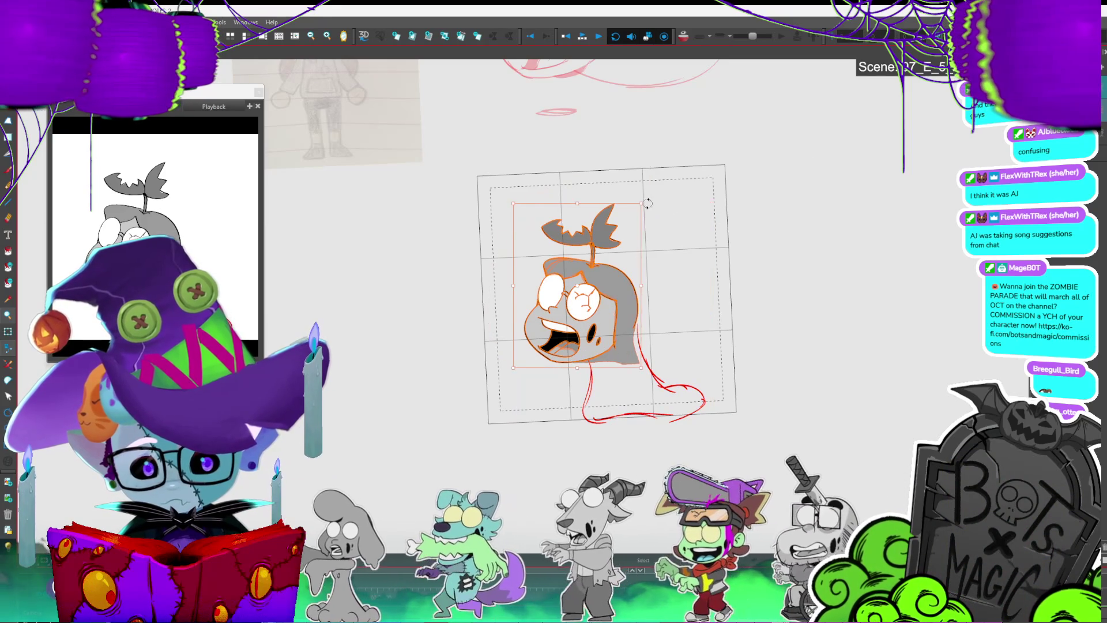
drag(651, 204, 643, 199)
click(702, 250)
key(period)
key(period)
key(period)
key(period)
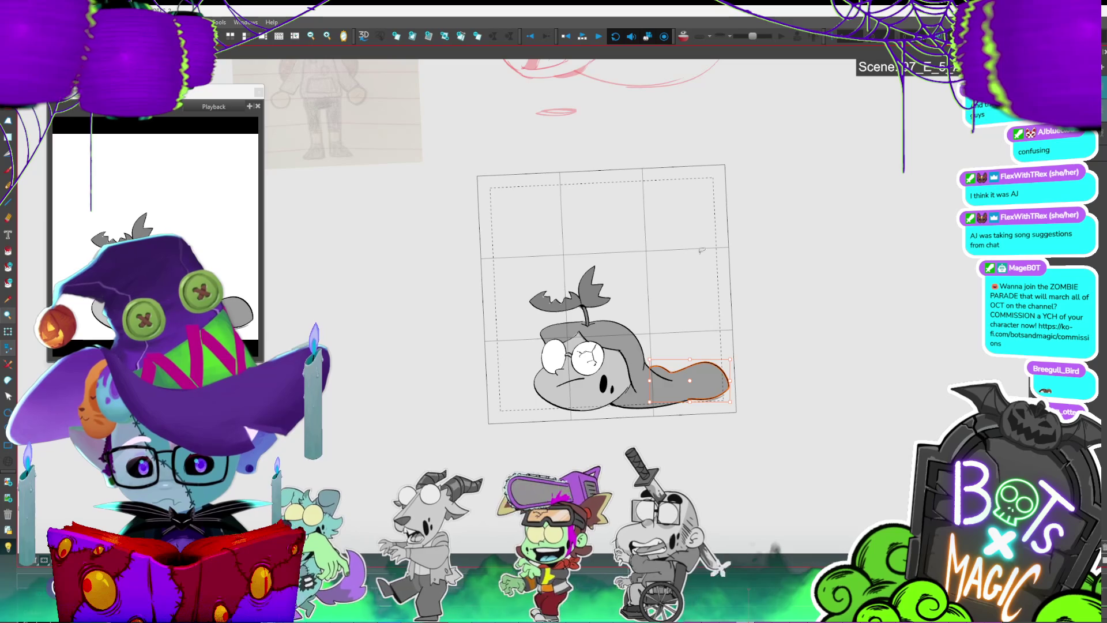